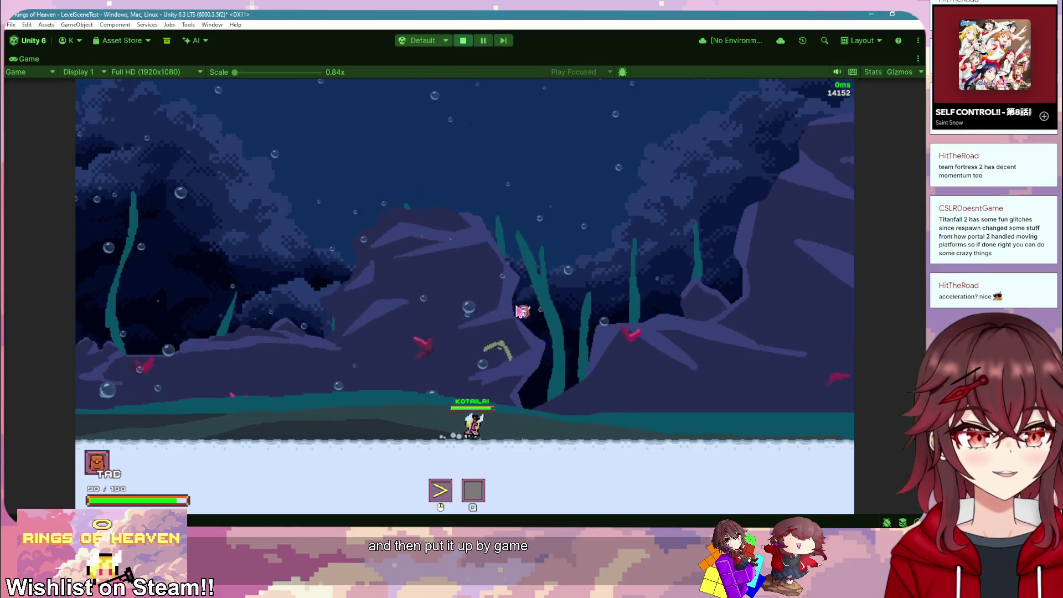
Step: Play-test by running the character back and forth along the seabed and jumping
key("a")
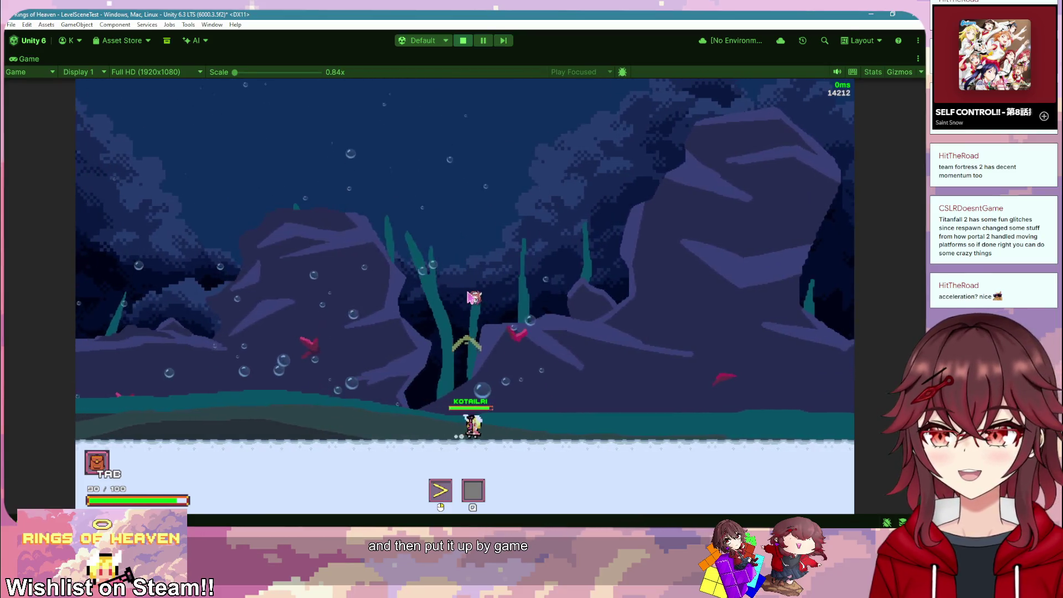
key("d")
key("a")
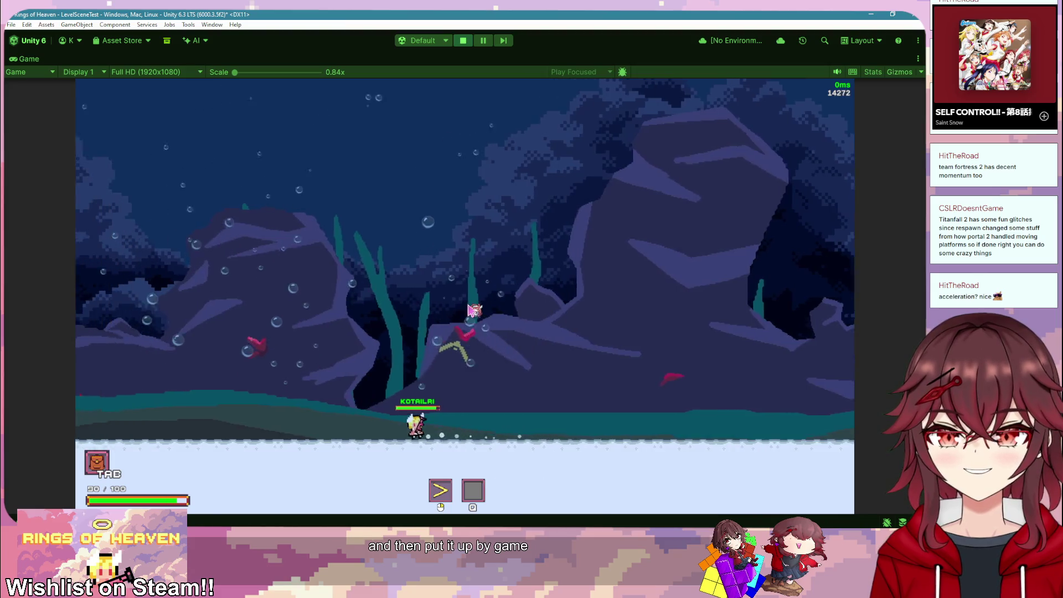
key("d")
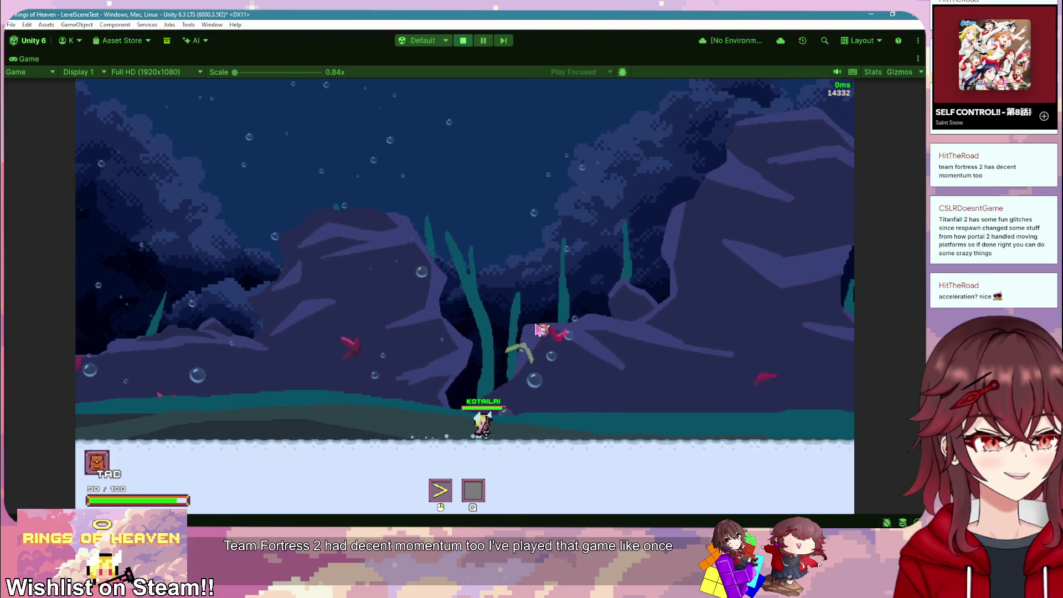
key("a")
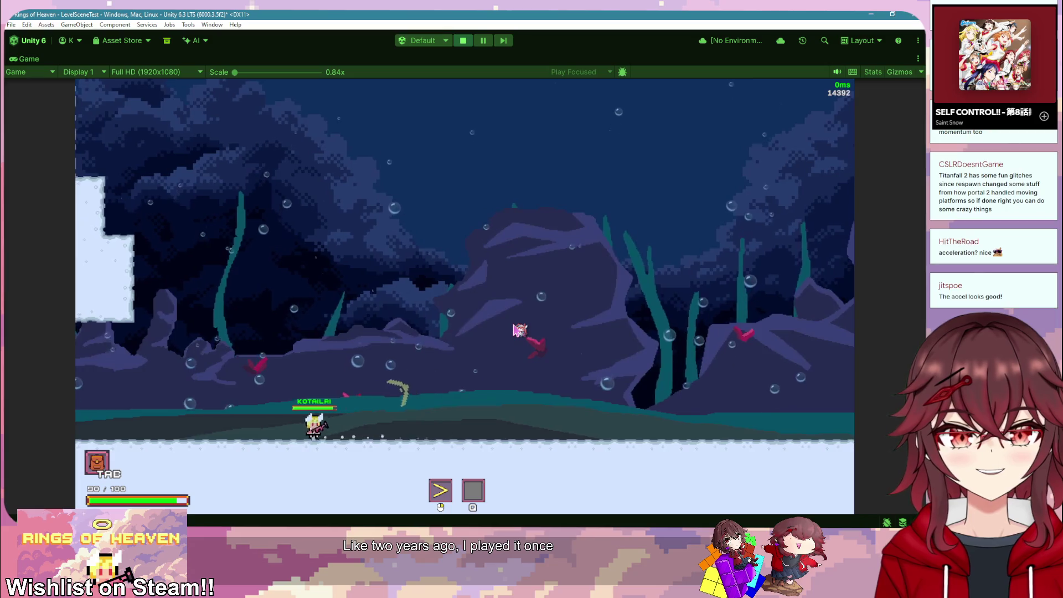
key("d")
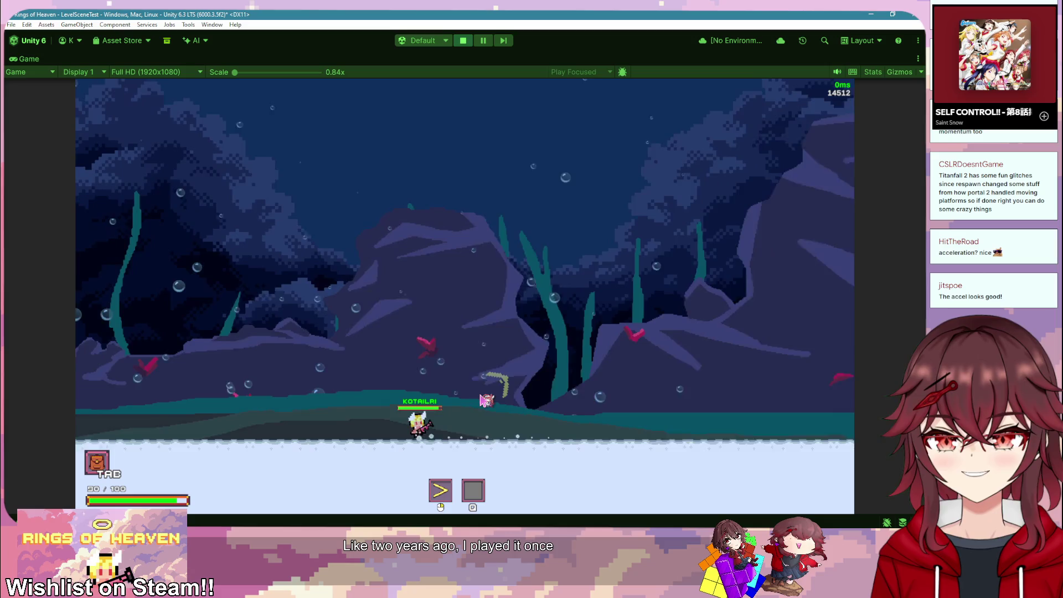
key("d")
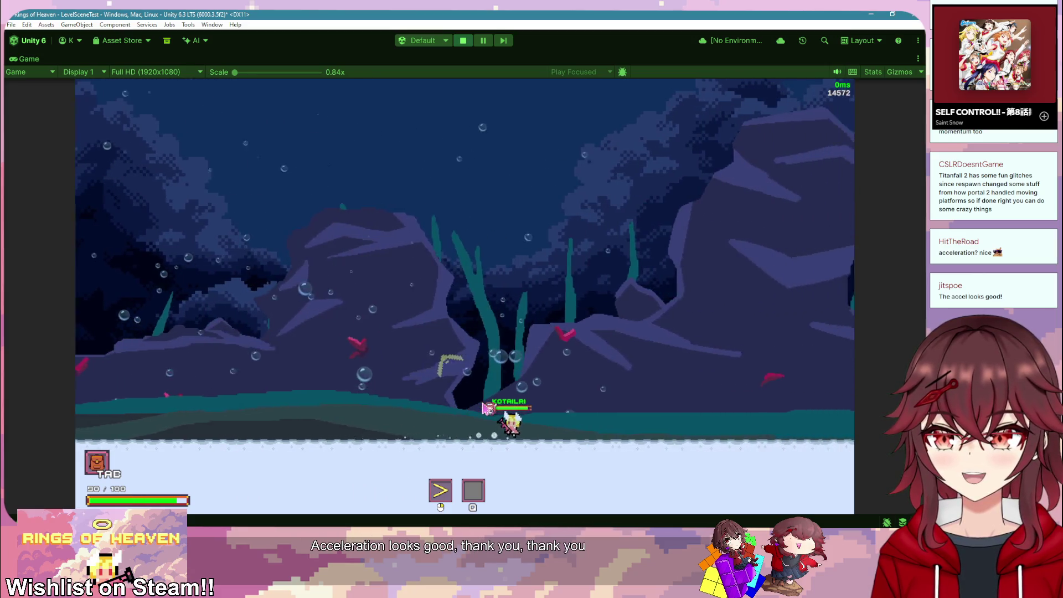
key("a")
key("space")
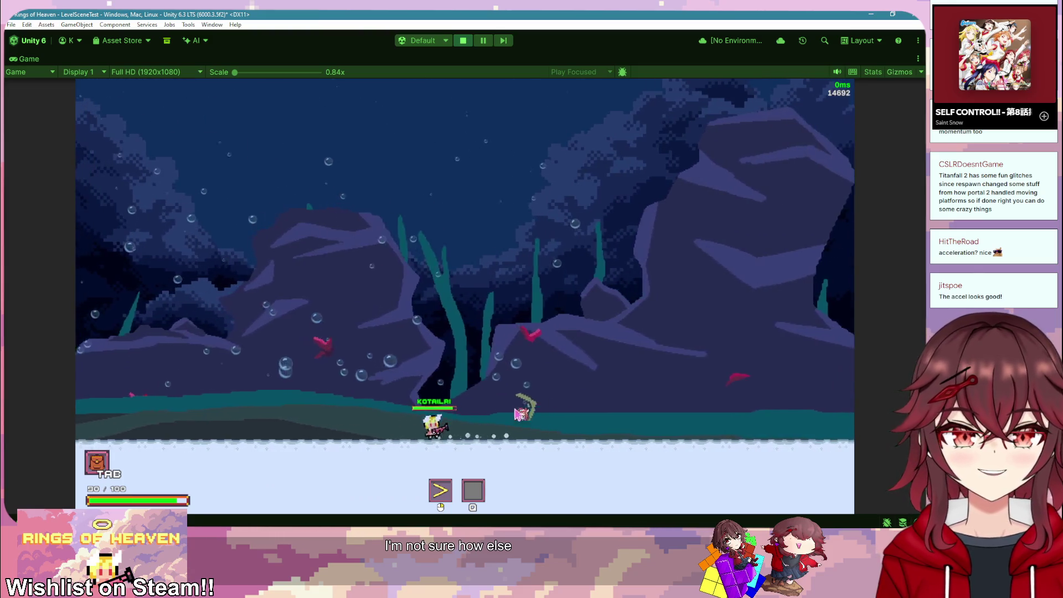
key("a")
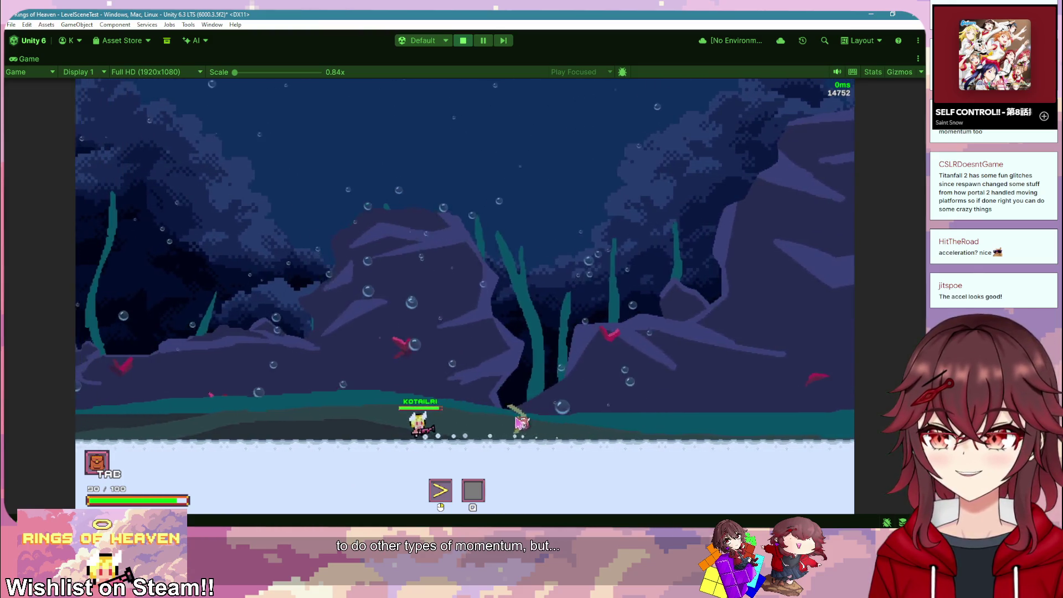
key("a")
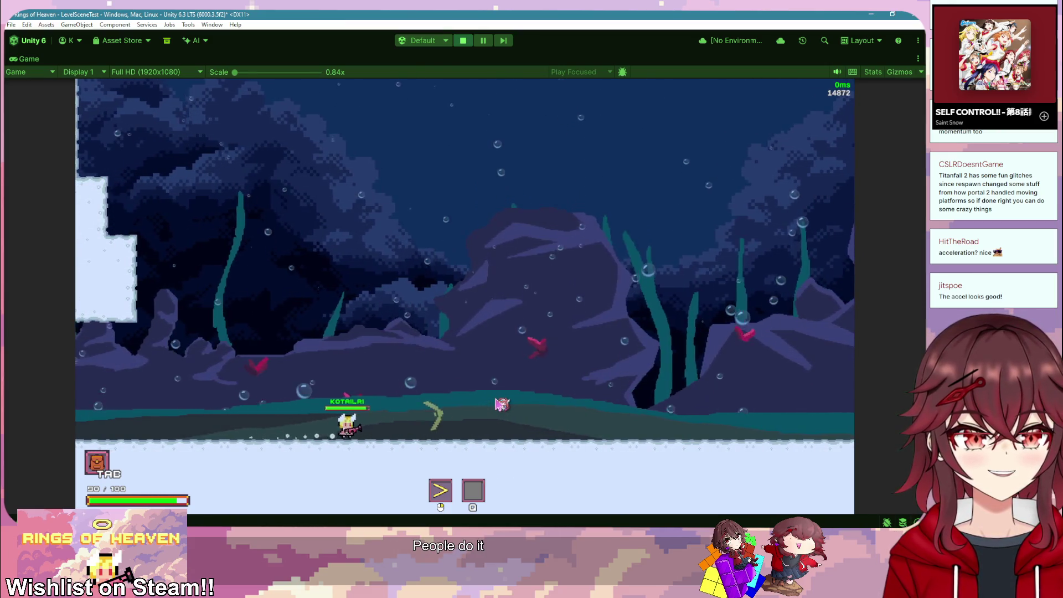
key("d")
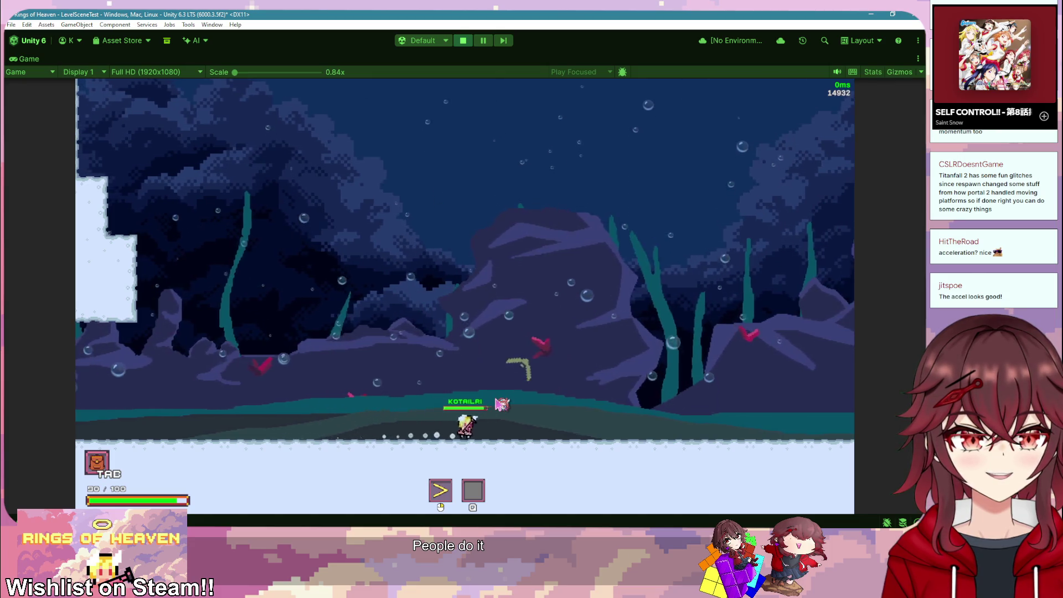
key("d")
key("a")
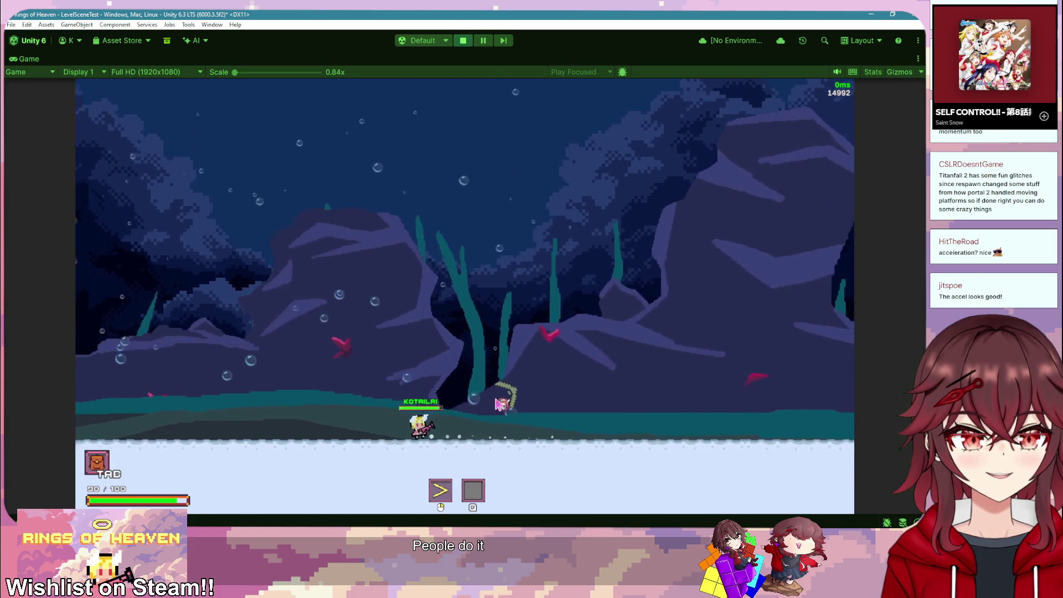
key("a")
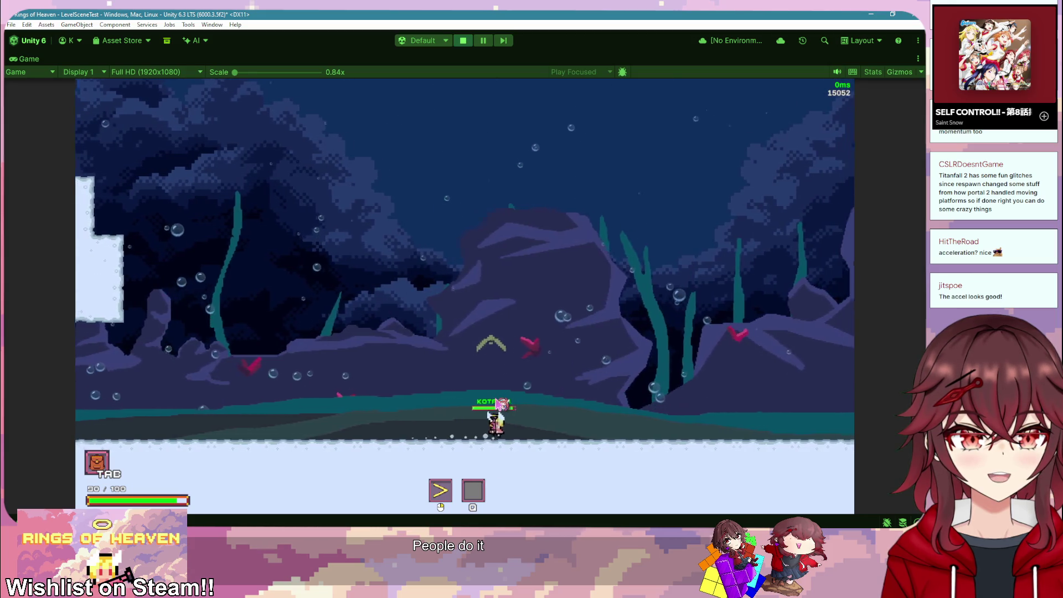
key("a")
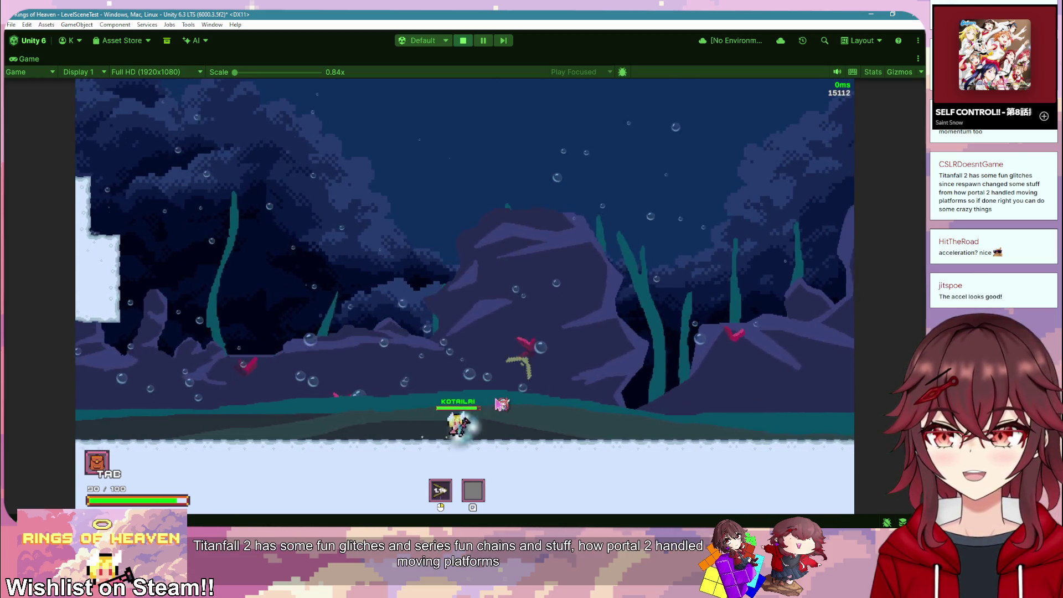
key("a")
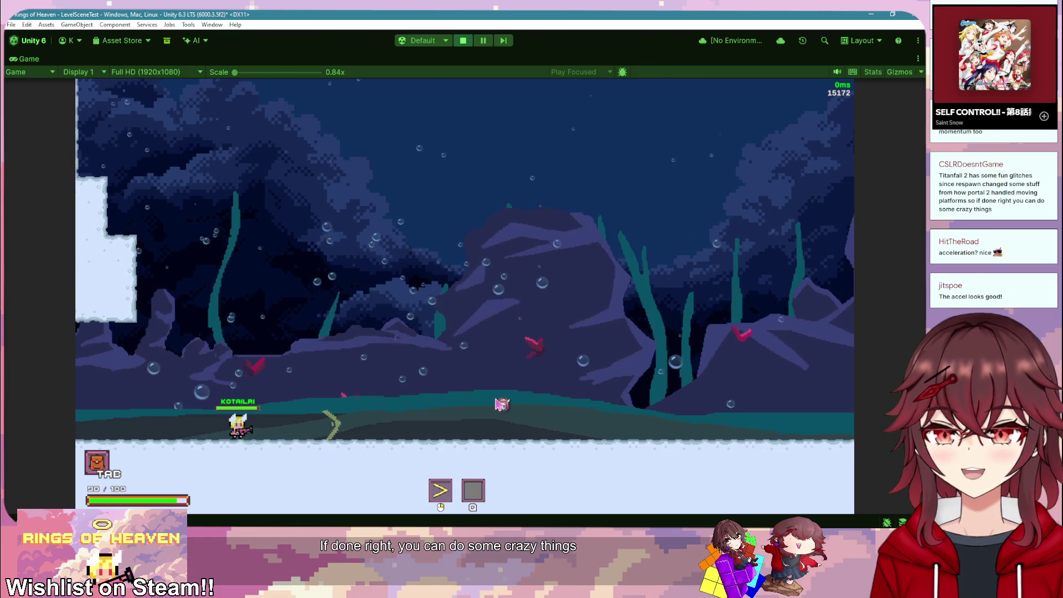
key("d")
key("space")
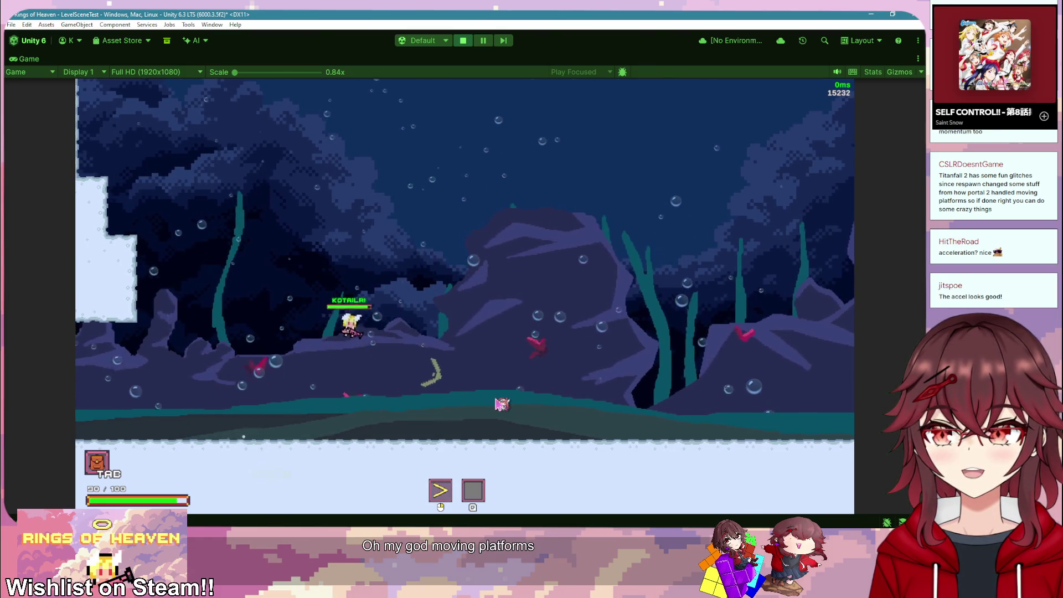
Step: Throw the boomerang, climb onto the ledge, then drop to the lower floor
left_click(498, 406)
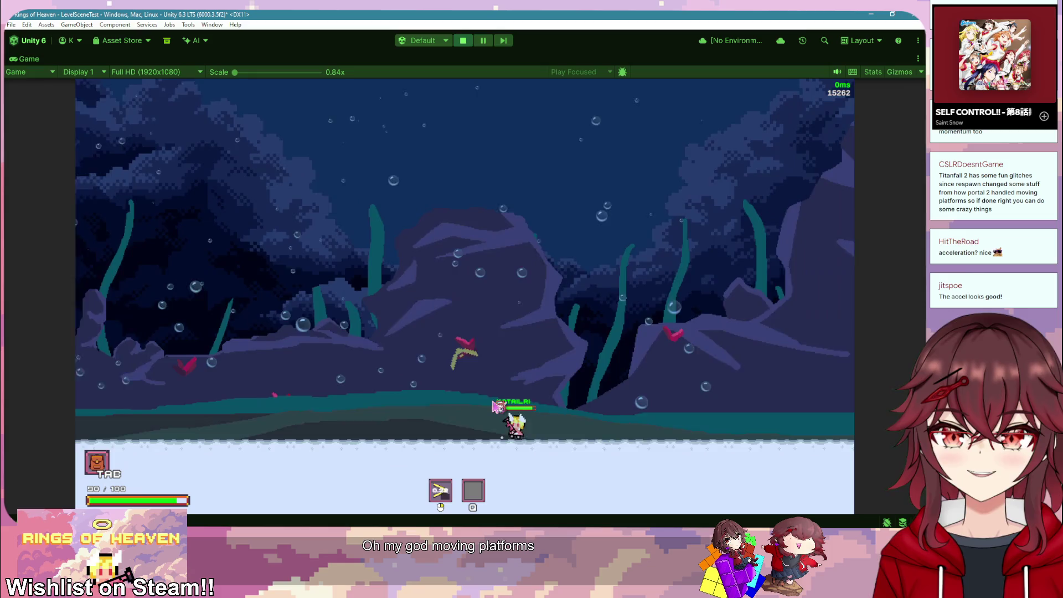
key("a")
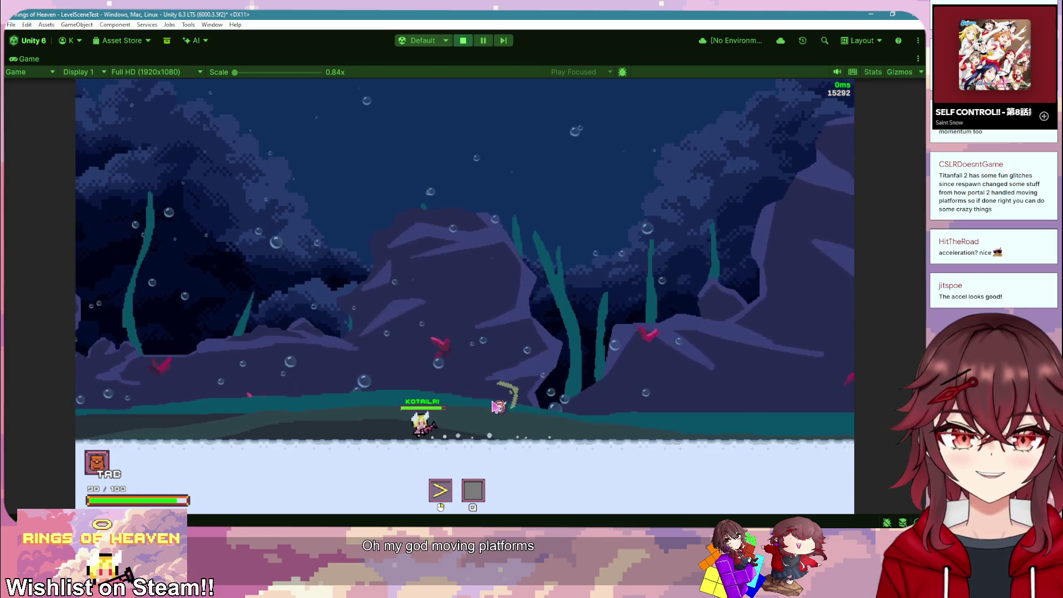
key("a")
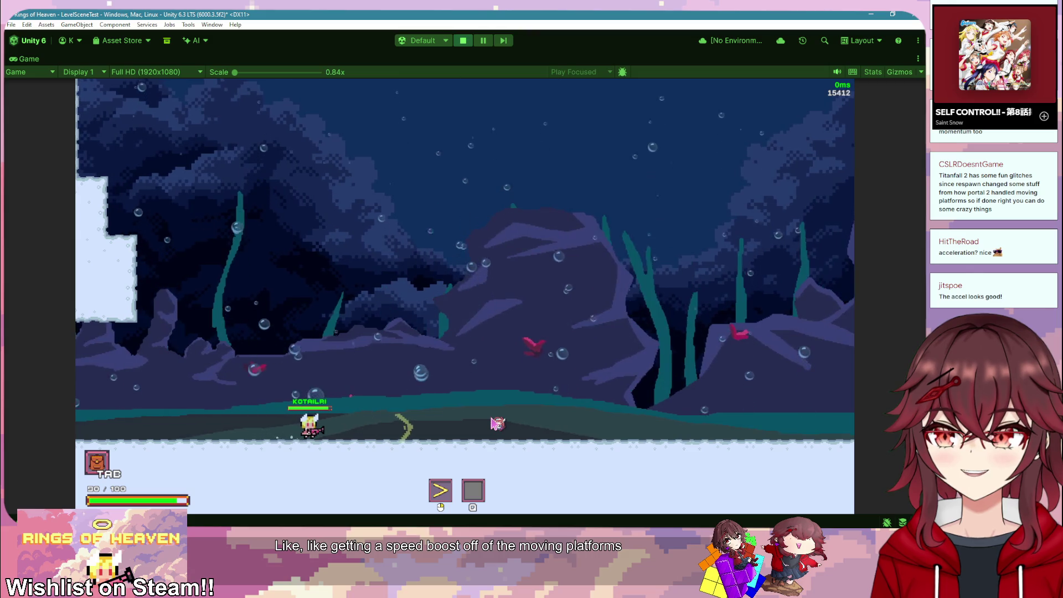
key("d")
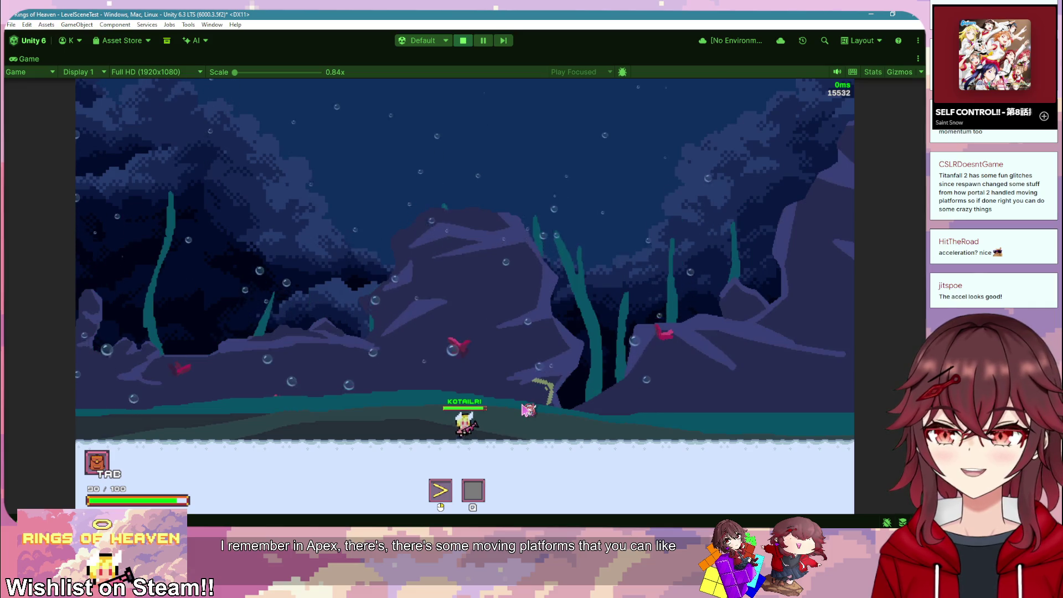
key("a")
left_click(508, 422)
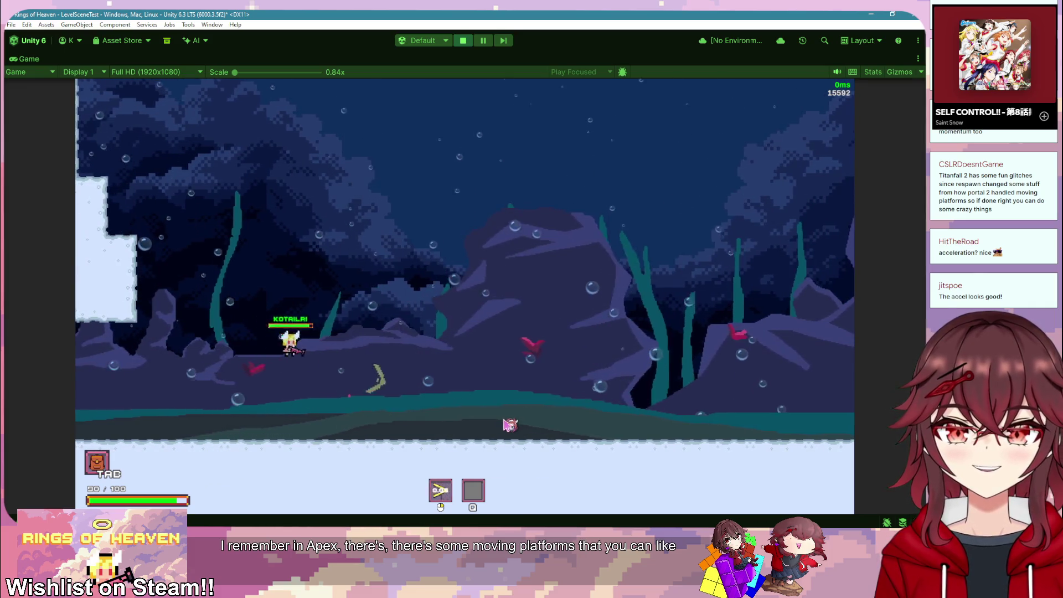
key("d")
key("space")
key("a")
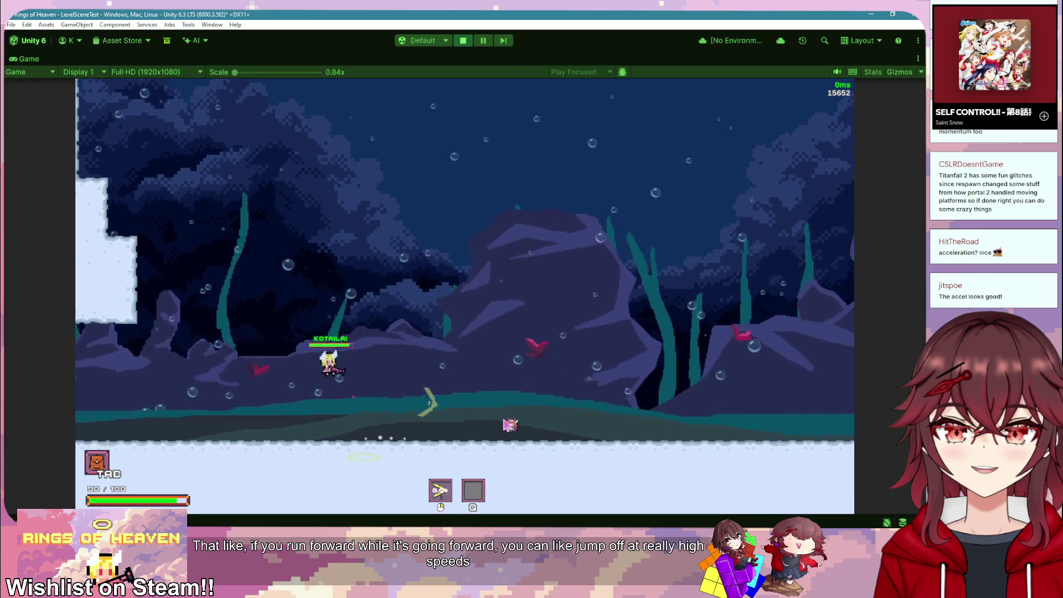
key("a")
key("d")
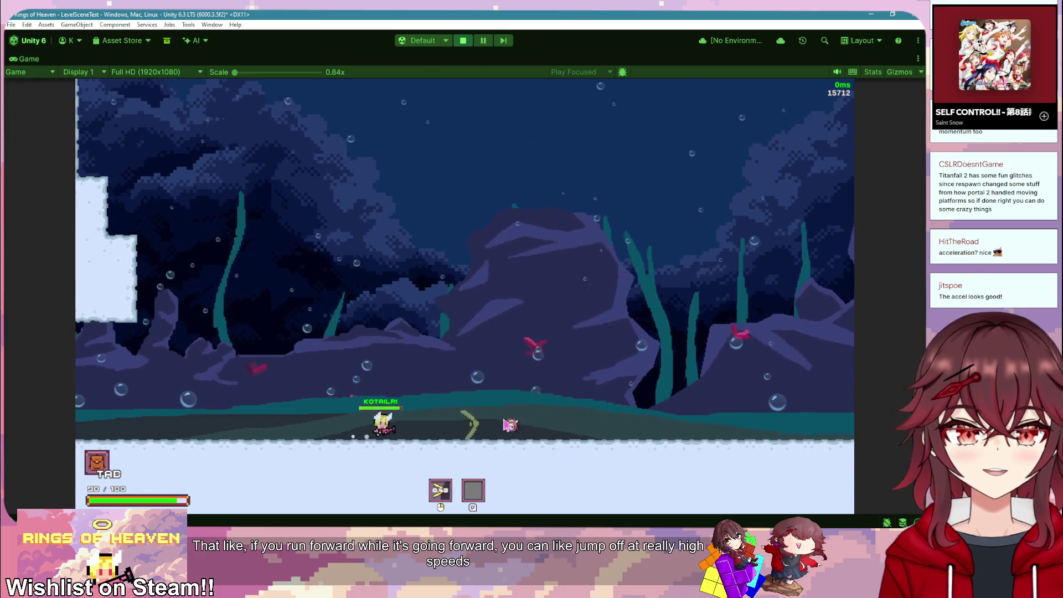
key("d")
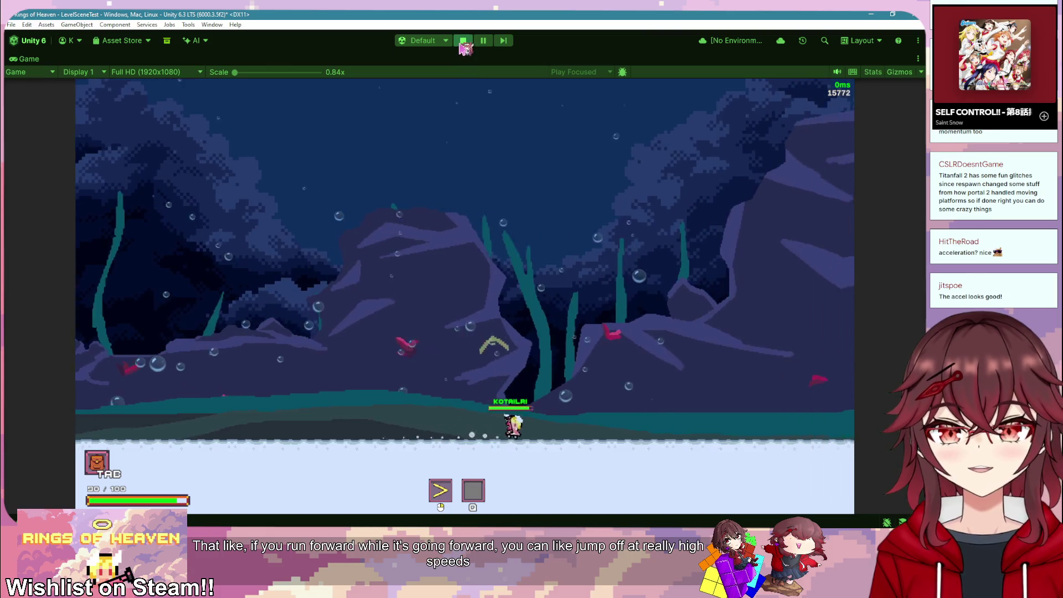
Step: Stop the play test, enlarge the Game view, and switch to the Steam window
left_click(463, 41)
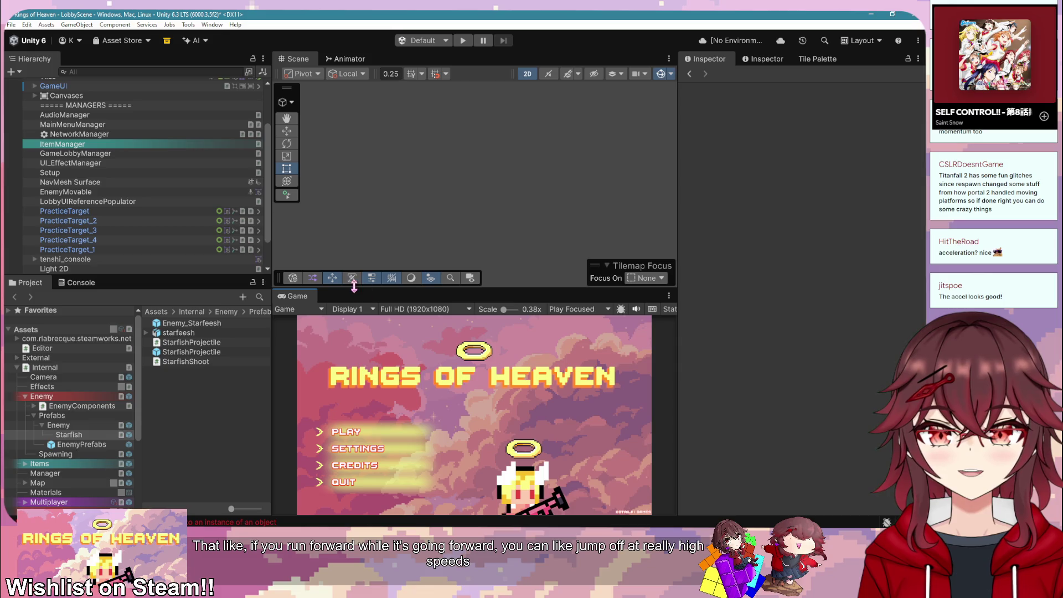
left_click_drag(354, 289, 361, 263)
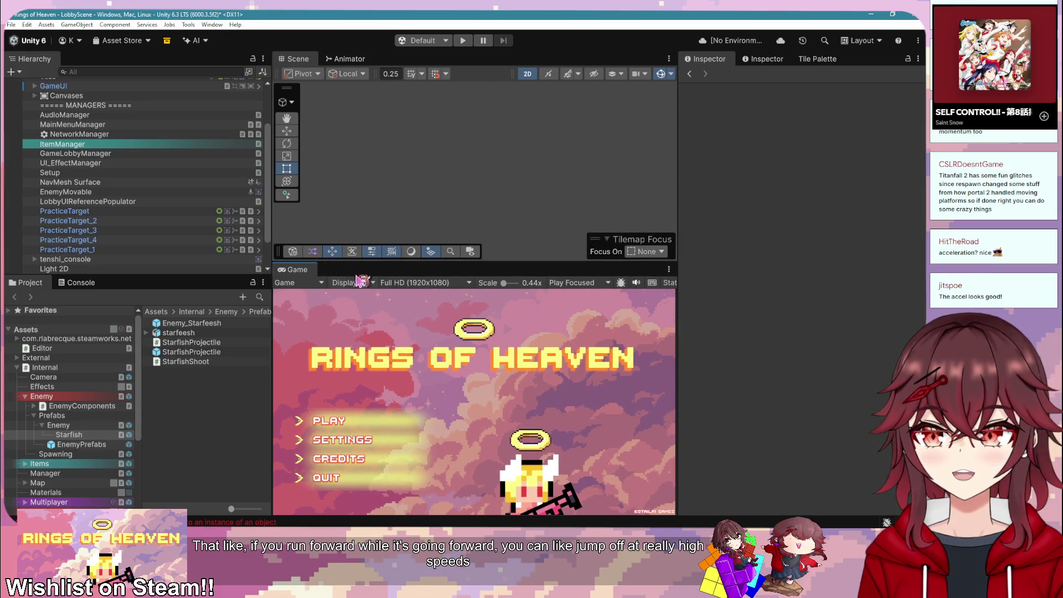
key("alt+Tab")
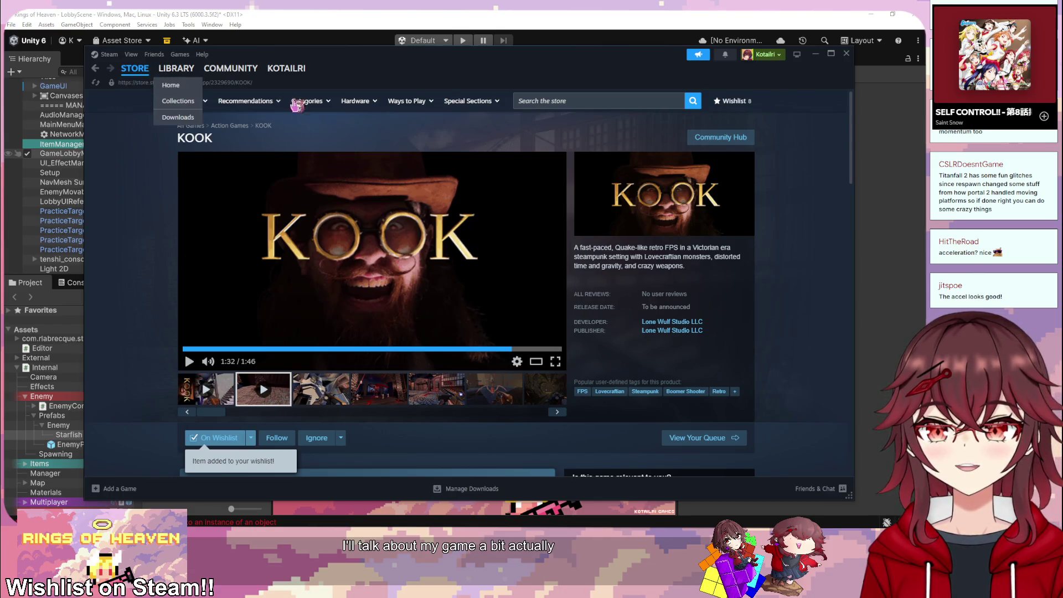
Step: Search the Steam store for 'f heaven' to open the Rings of Heaven page
left_click(574, 102)
type("f heaven")
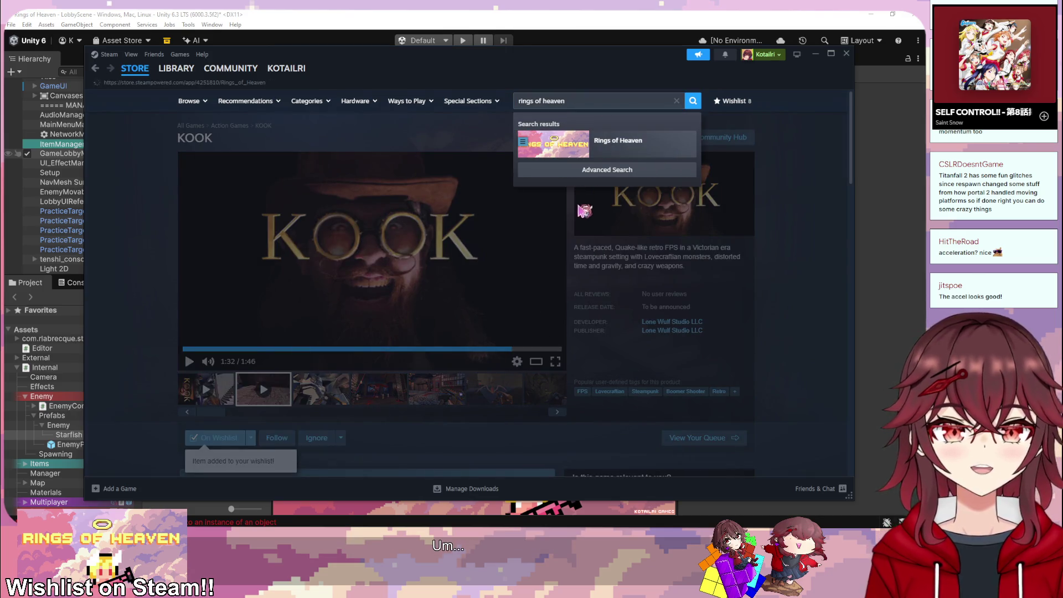
key("Return")
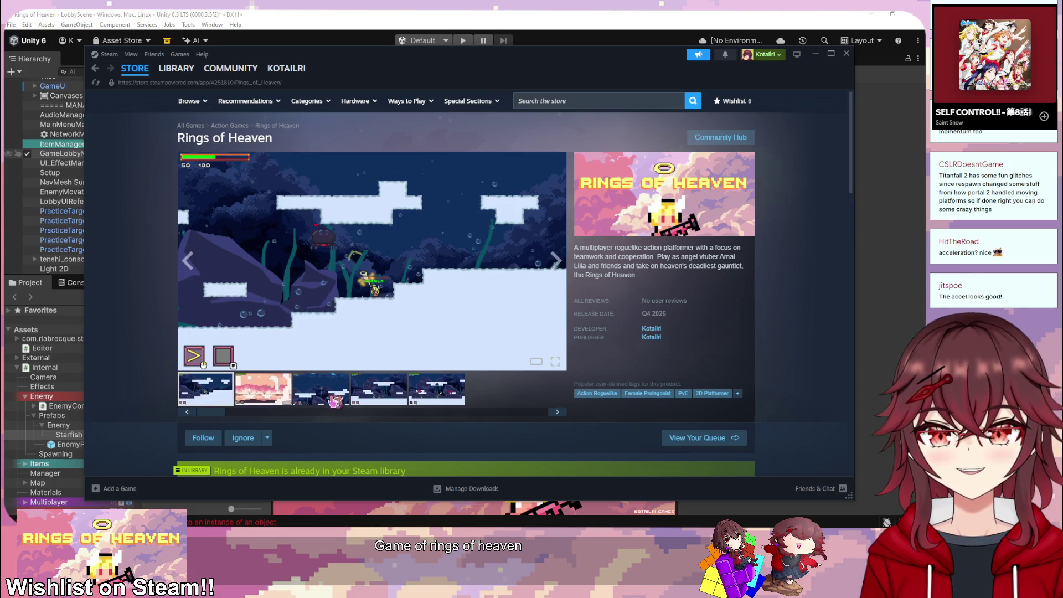
Step: View the third gameplay media item, then bring the itch.io profile forward
left_click(335, 402)
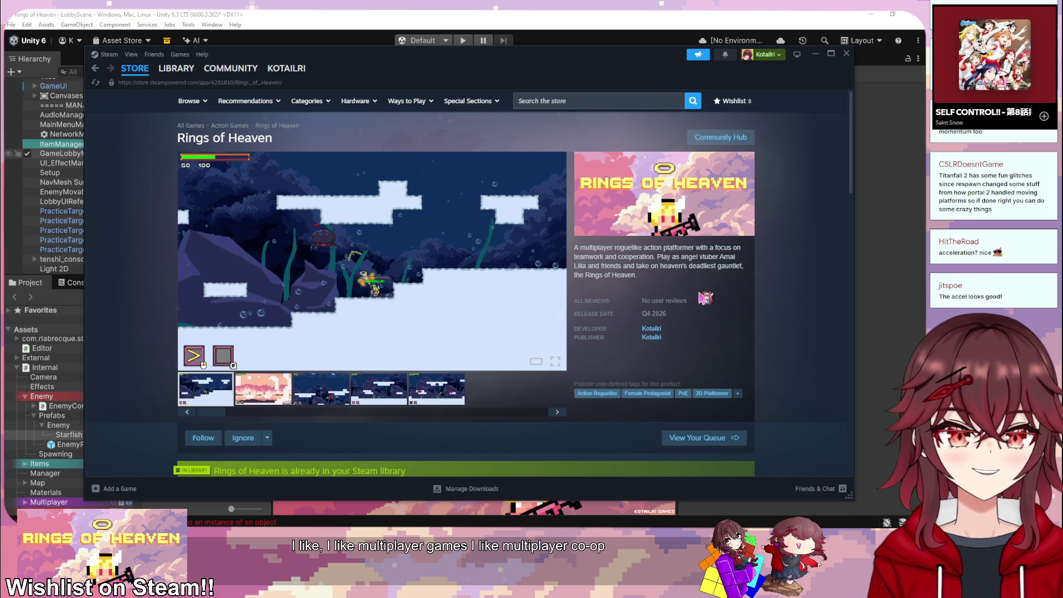
scroll(811, 359, "down", 2)
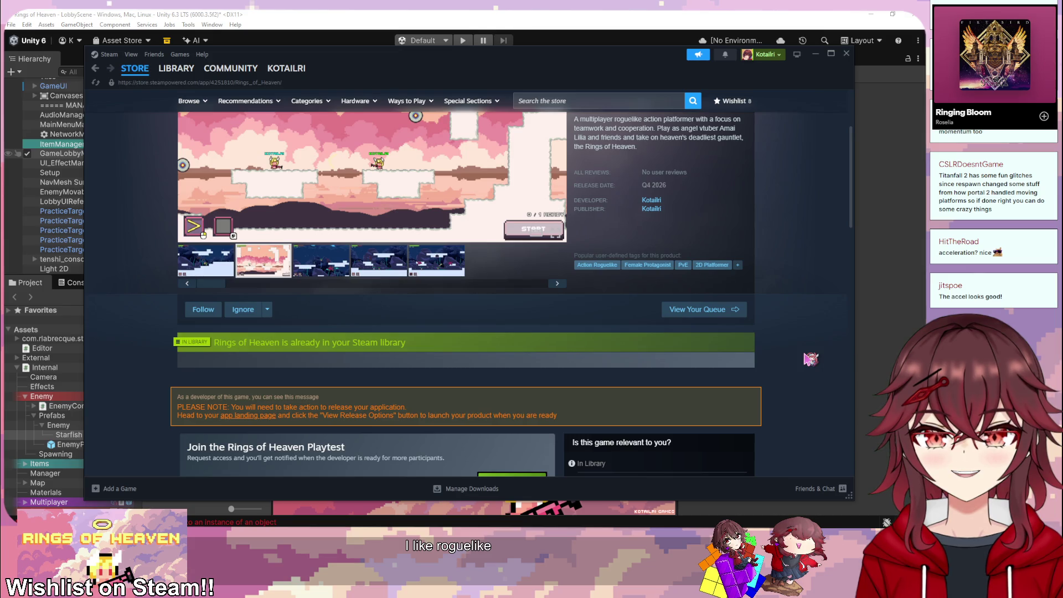
scroll(811, 359, "up", 2)
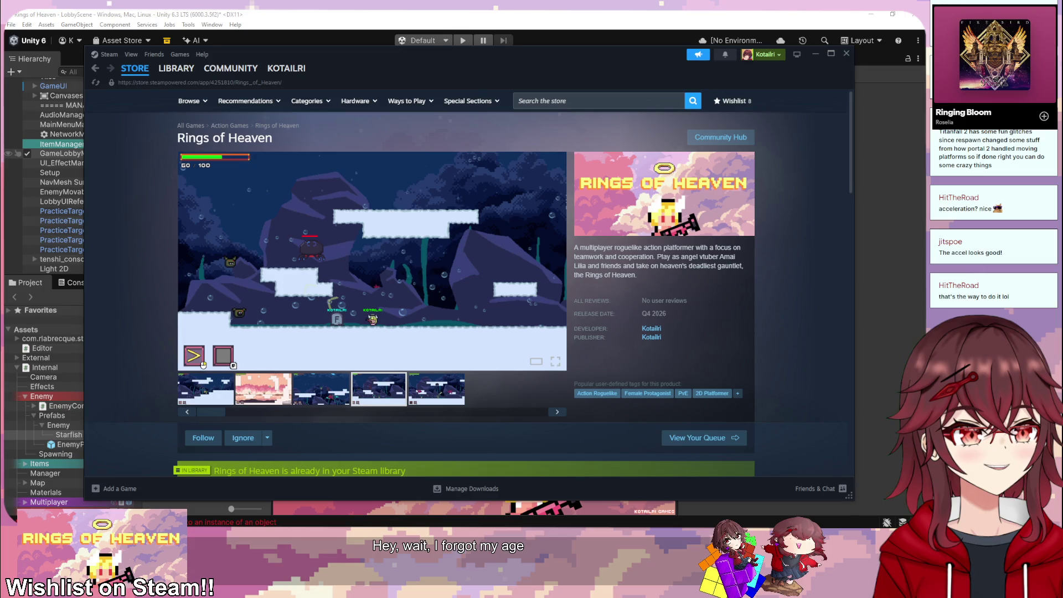
key("alt+Tab")
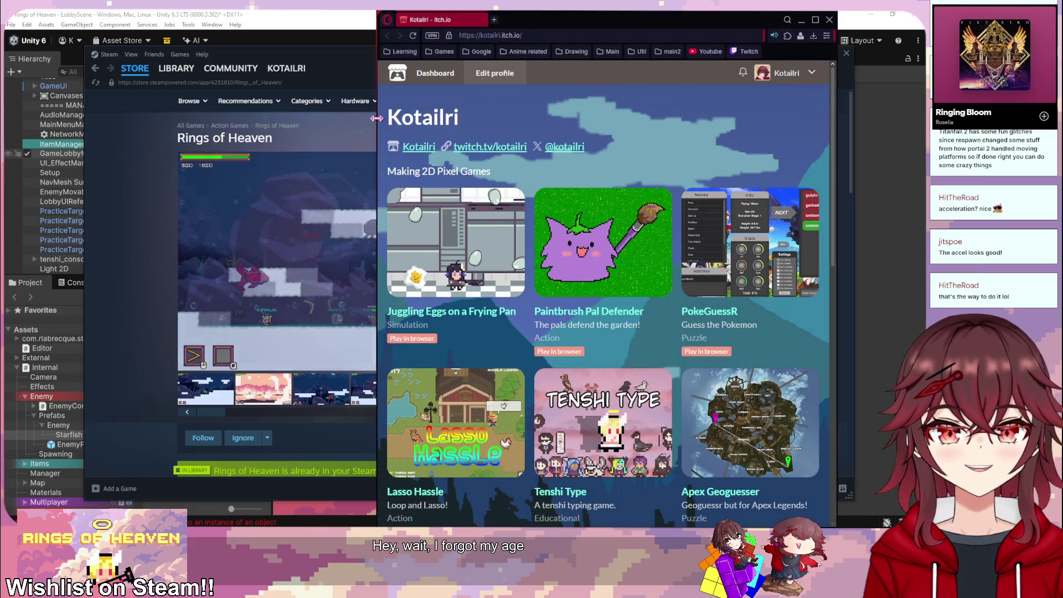
Step: Widen the itch.io window and scroll through the creator's pixel game grid
left_click_drag(377, 118, 48, 118)
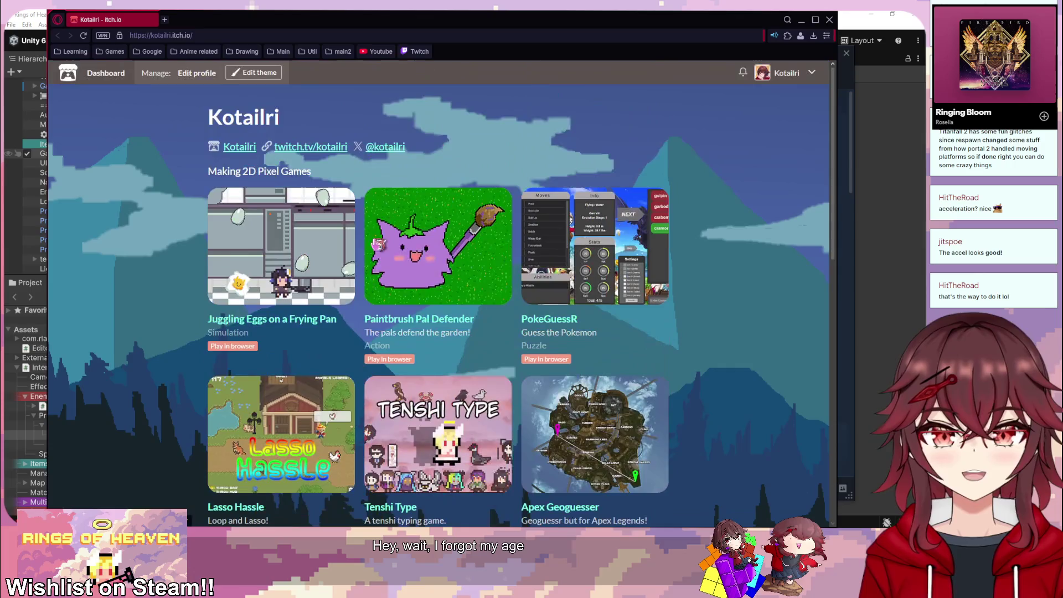
scroll(175, 343, "down", 1)
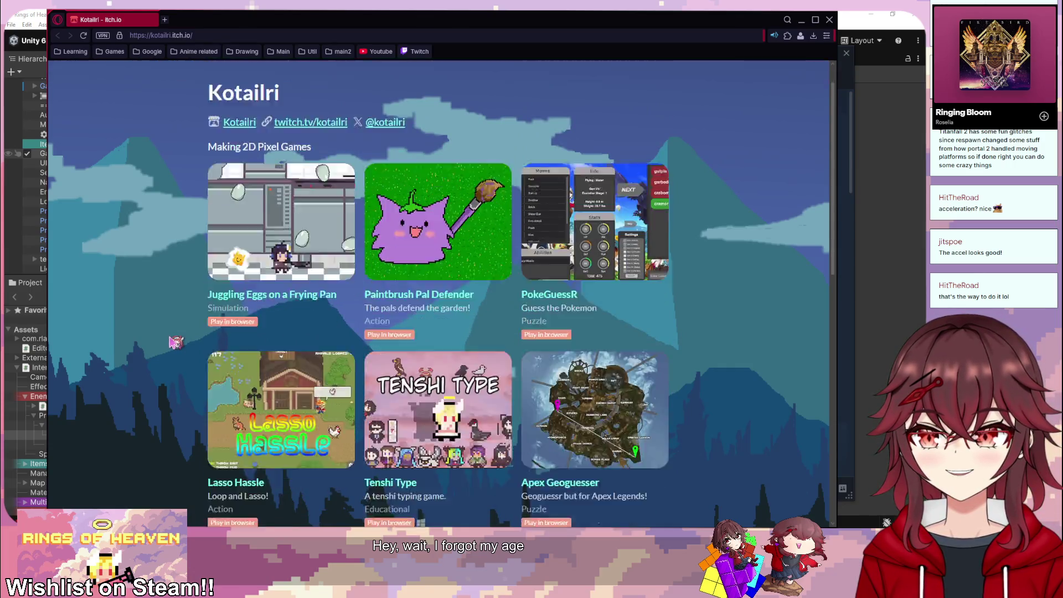
scroll(175, 342, "down", 10)
scroll(175, 343, "up", 3)
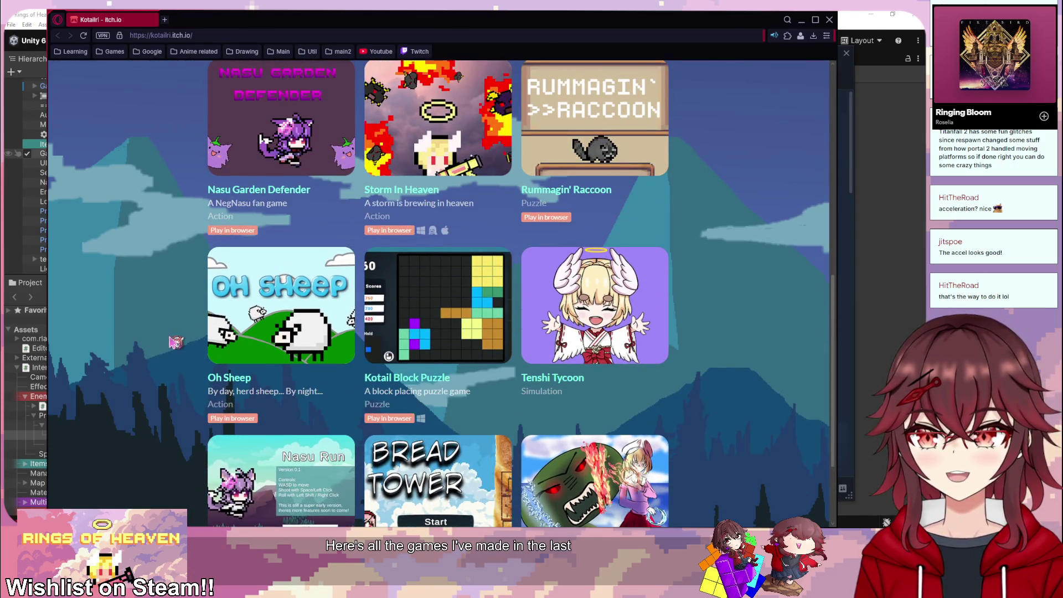
scroll(175, 342, "up", 9)
scroll(175, 343, "up", 3)
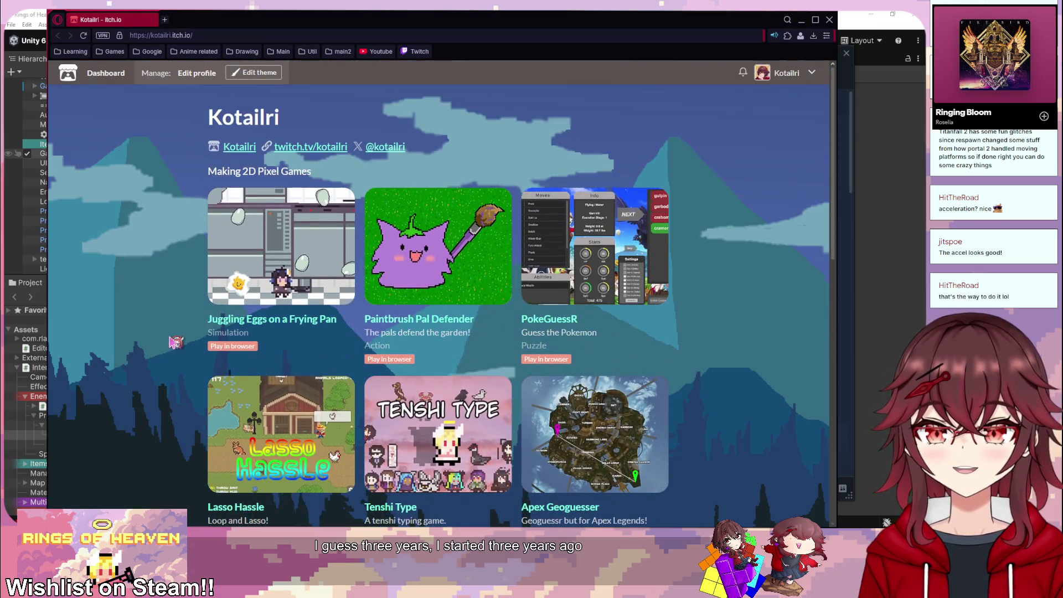
scroll(175, 342, "down", 5)
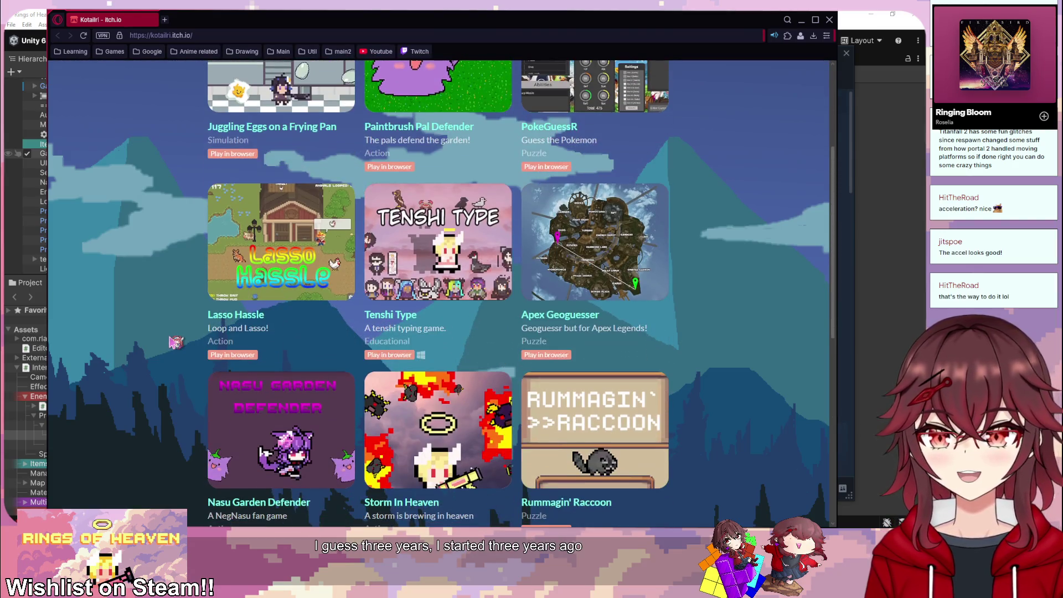
scroll(175, 342, "up", 1)
scroll(175, 342, "up", 2)
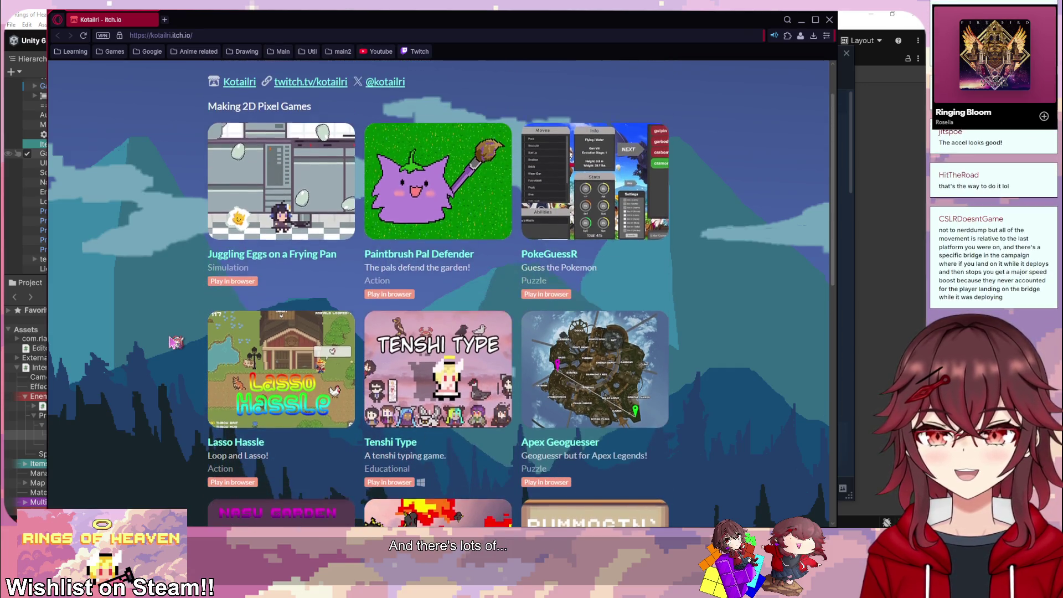
scroll(175, 342, "up", 1)
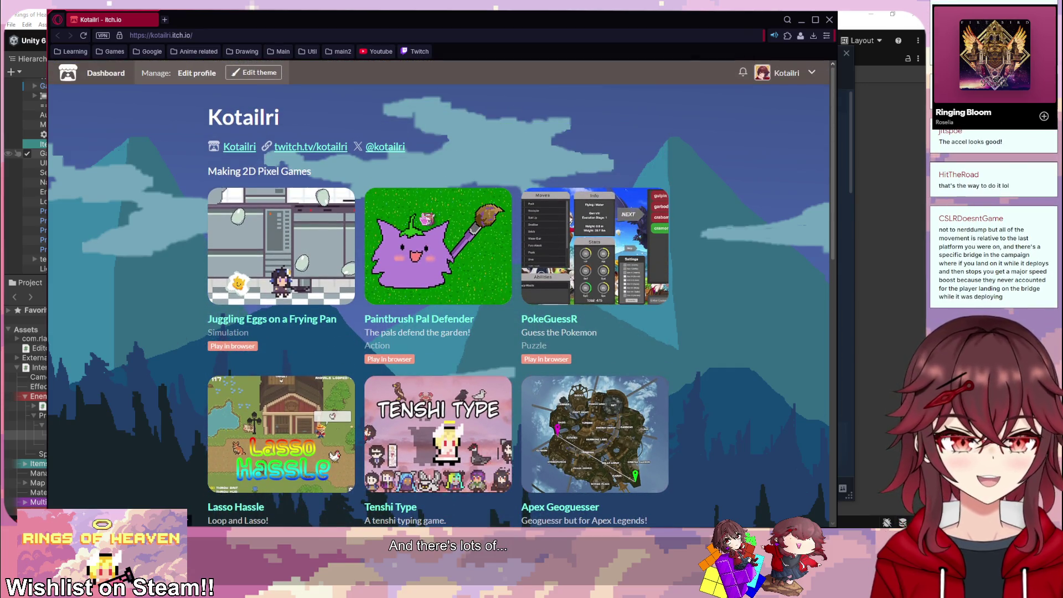
left_click_drag(631, 22, 601, 118)
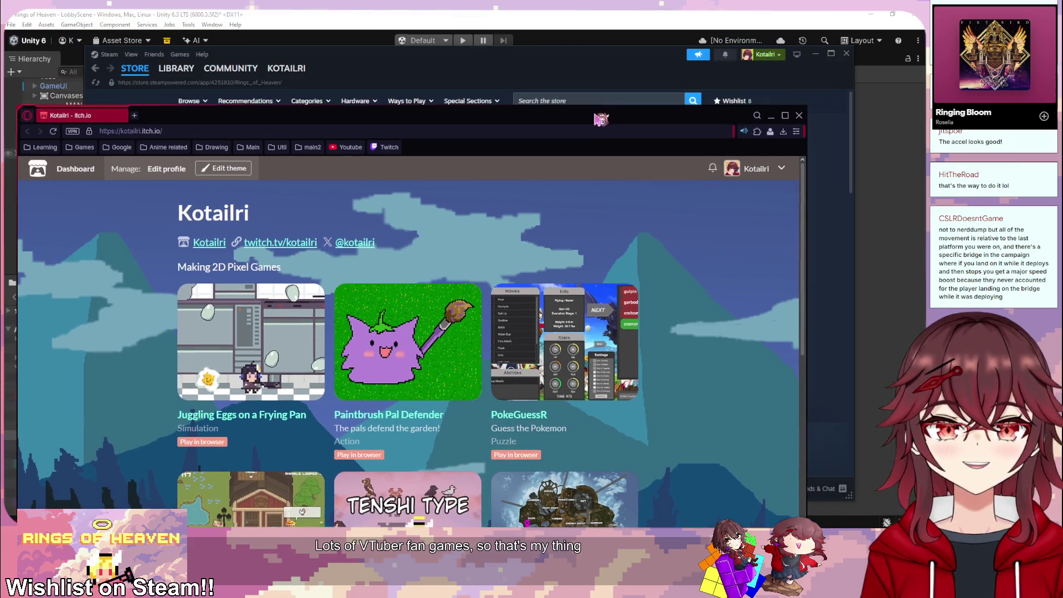
left_click(772, 116)
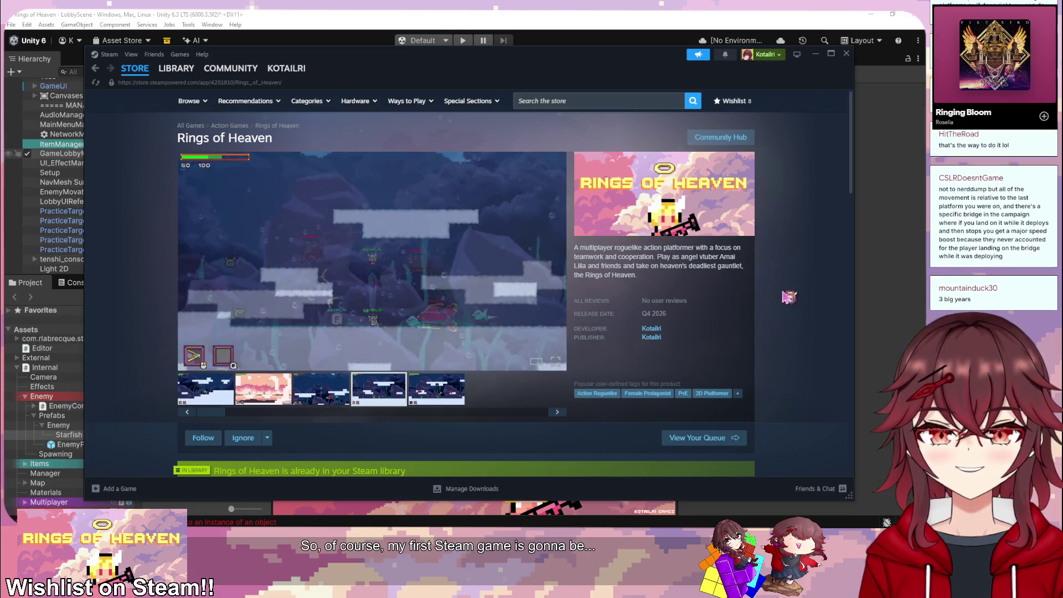
scroll(788, 297, "down", 5)
scroll(775, 309, "down", 4)
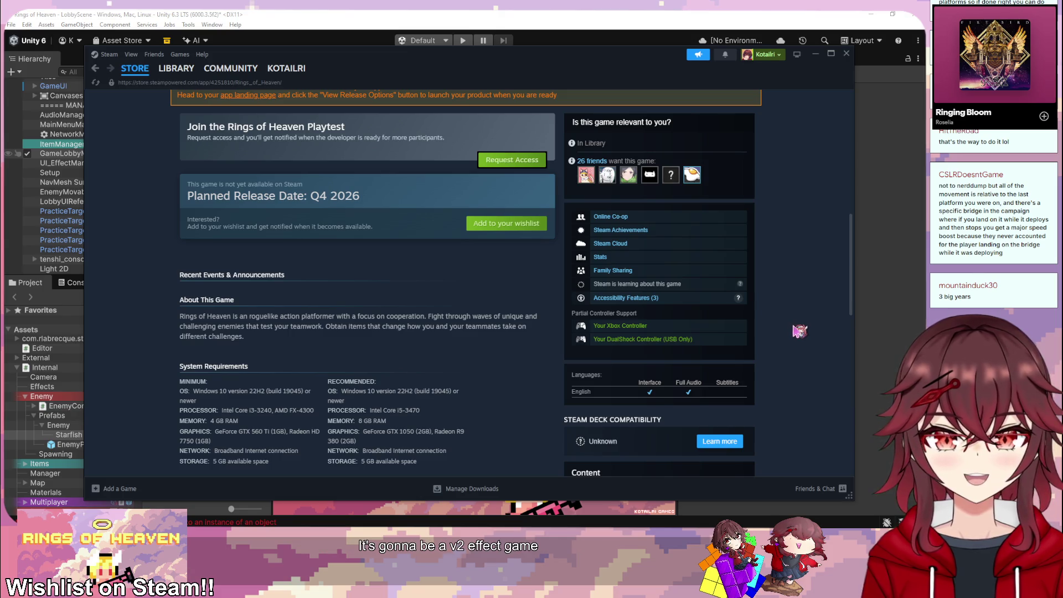
scroll(799, 331, "up", 10)
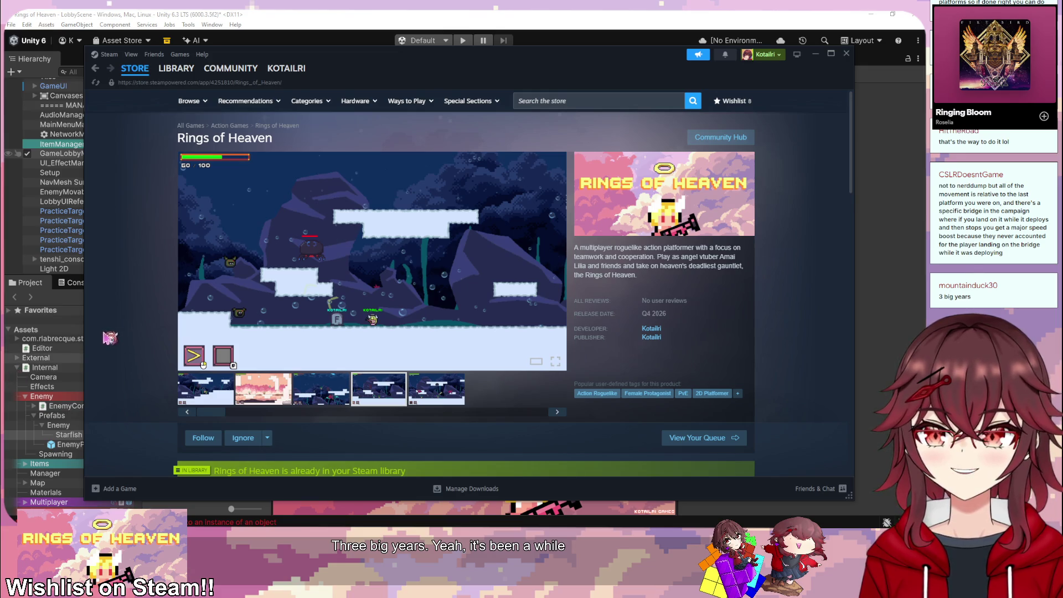
Step: Browse the itch.io game list, then drag the window off to the right
key("alt+Tab")
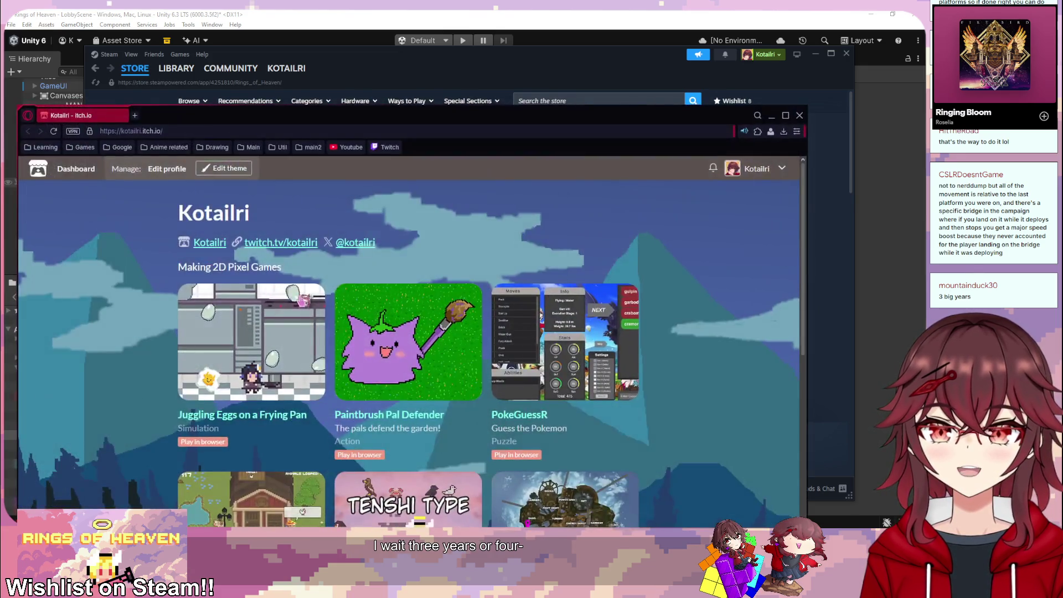
scroll(402, 147, "down", 5)
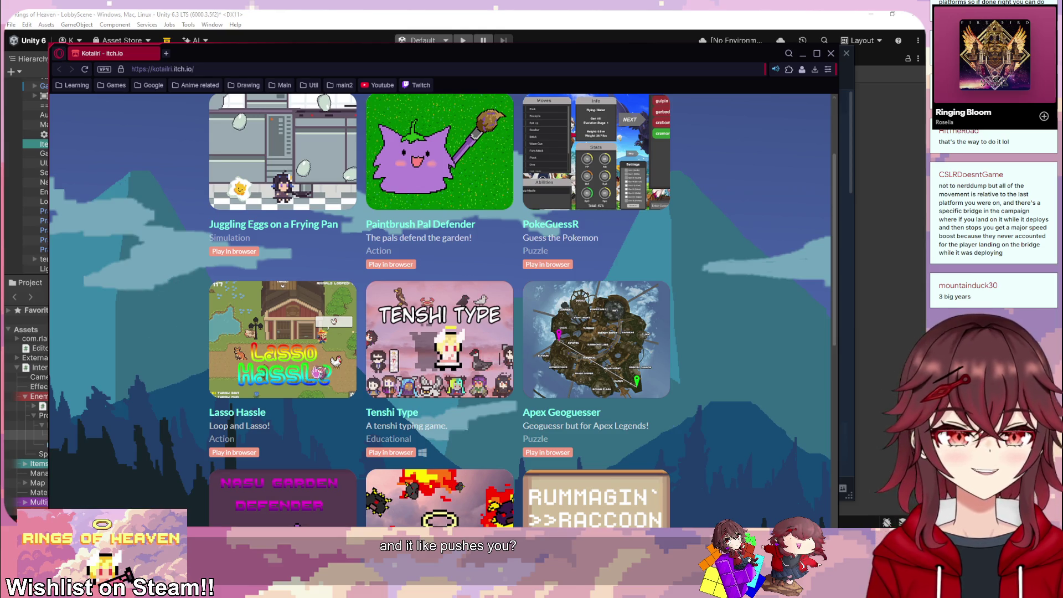
scroll(692, 299, "up", 3)
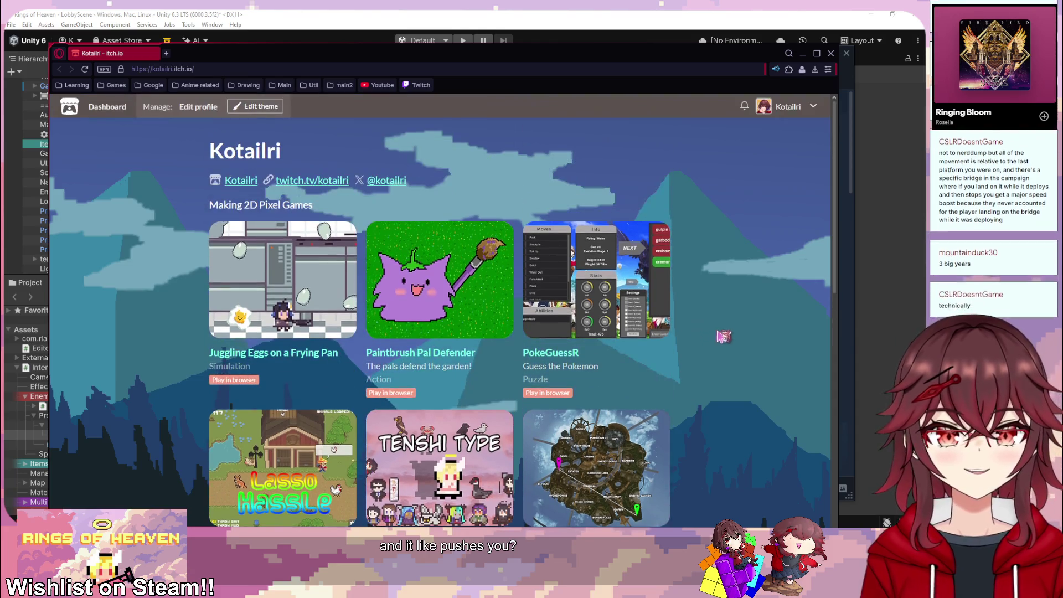
scroll(689, 288, "down", 5)
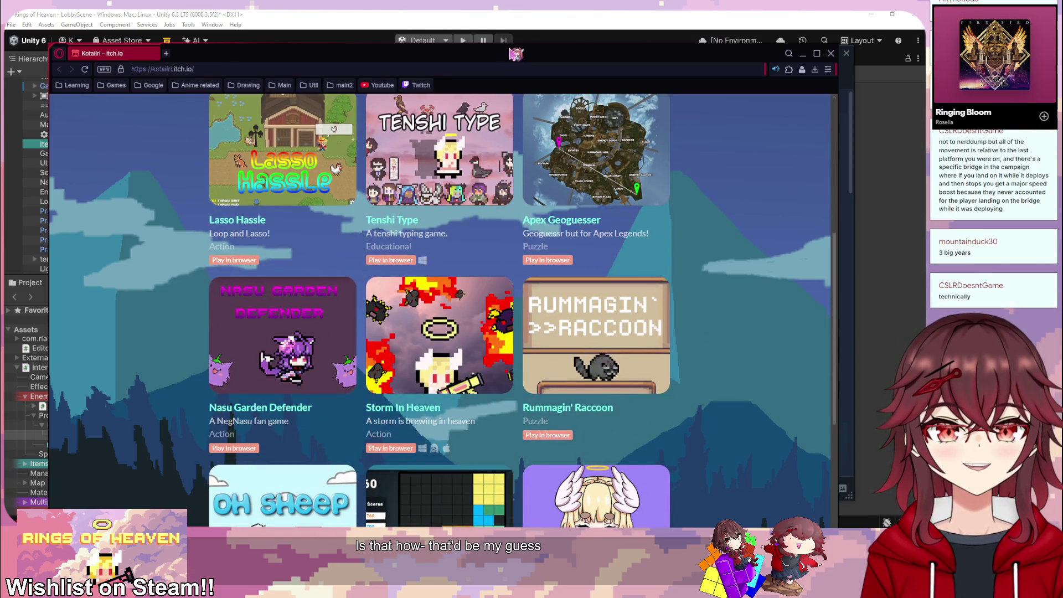
mouse_move(517, 50)
left_mouse_down()
mouse_move(520, 85)
mouse_move(525, 27)
left_mouse_up()
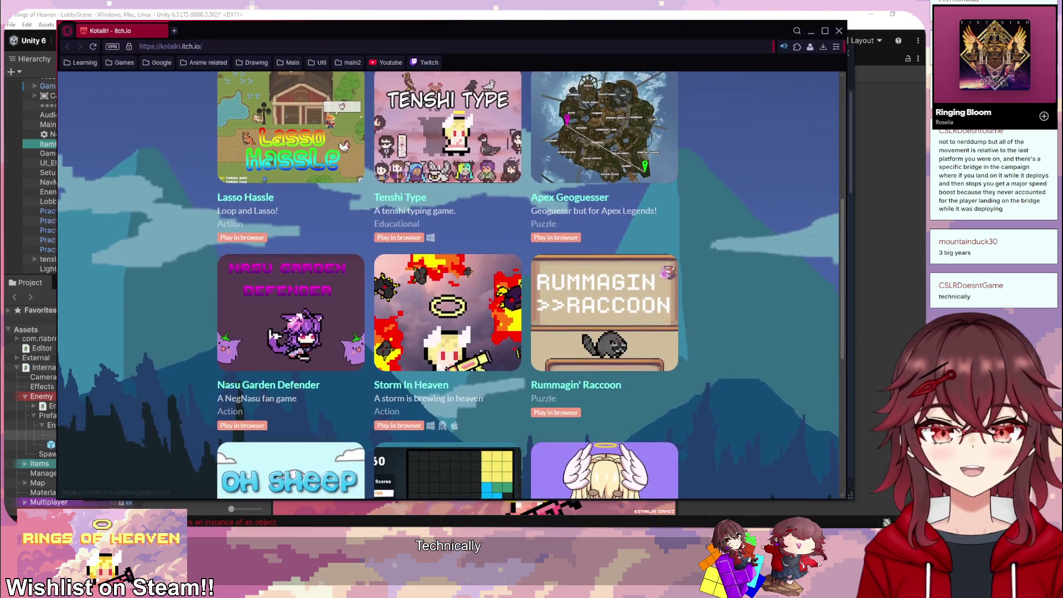
scroll(718, 331, "down", 5)
scroll(721, 349, "up", 5)
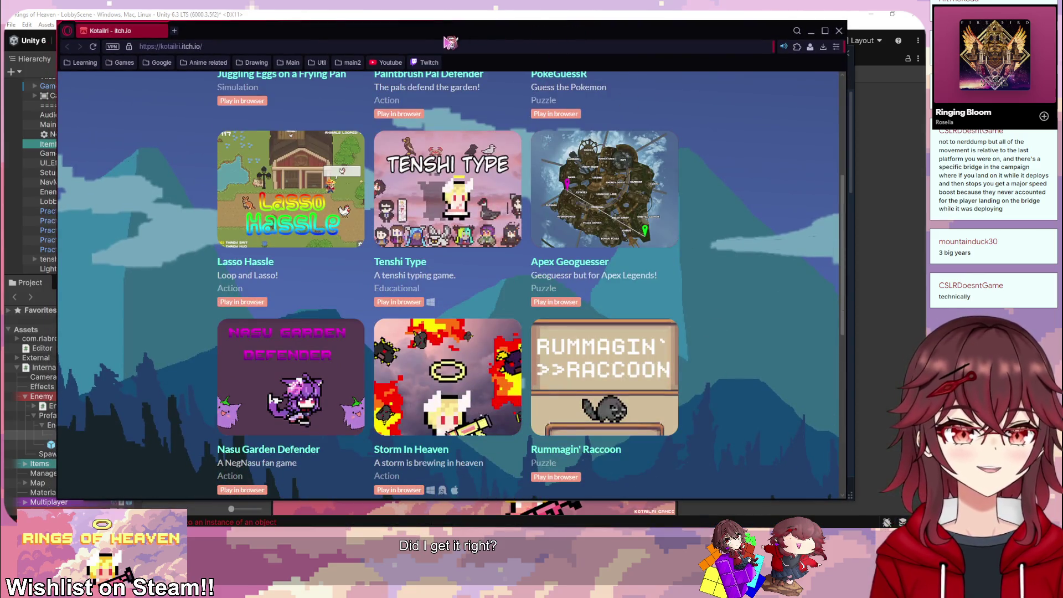
left_click_drag(450, 36, 1062, 86)
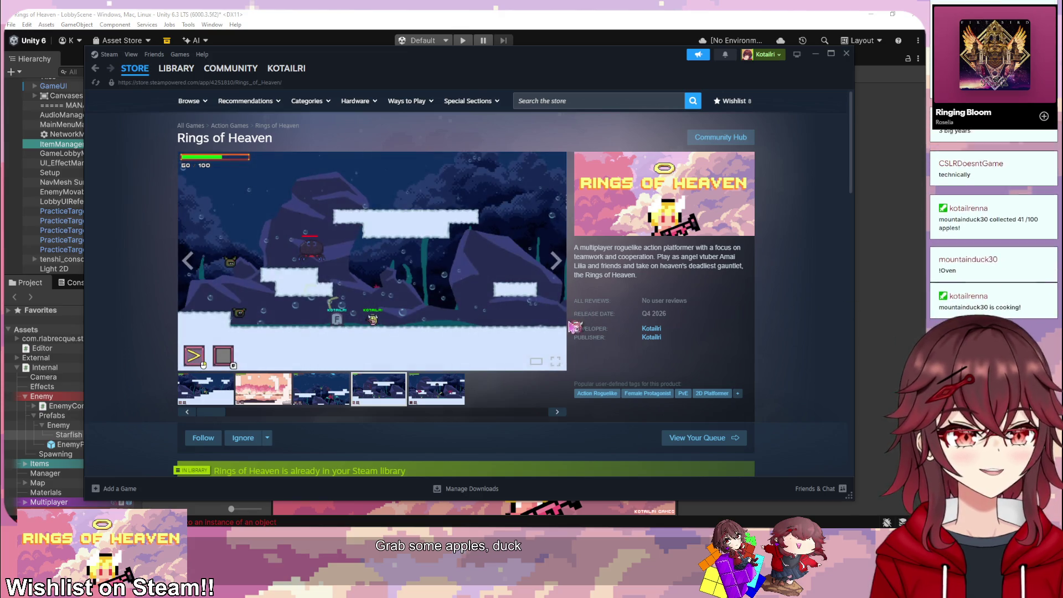
Step: Review the Rings of Heaven store page and trailer, then return to itch.io
scroll(549, 331, "down", 5)
scroll(818, 298, "up", 5)
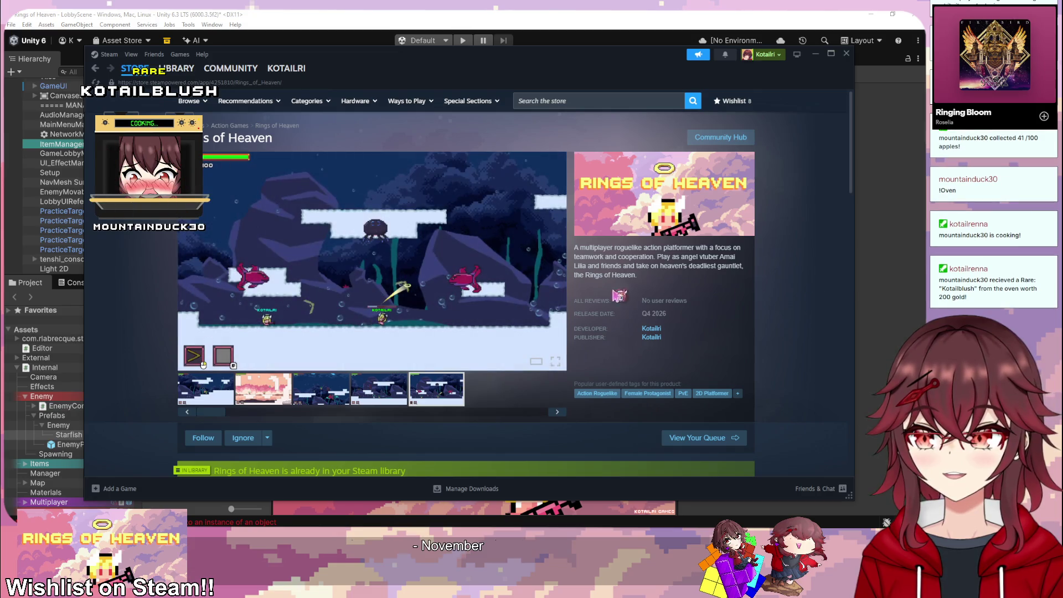
mouse_move(501, 298)
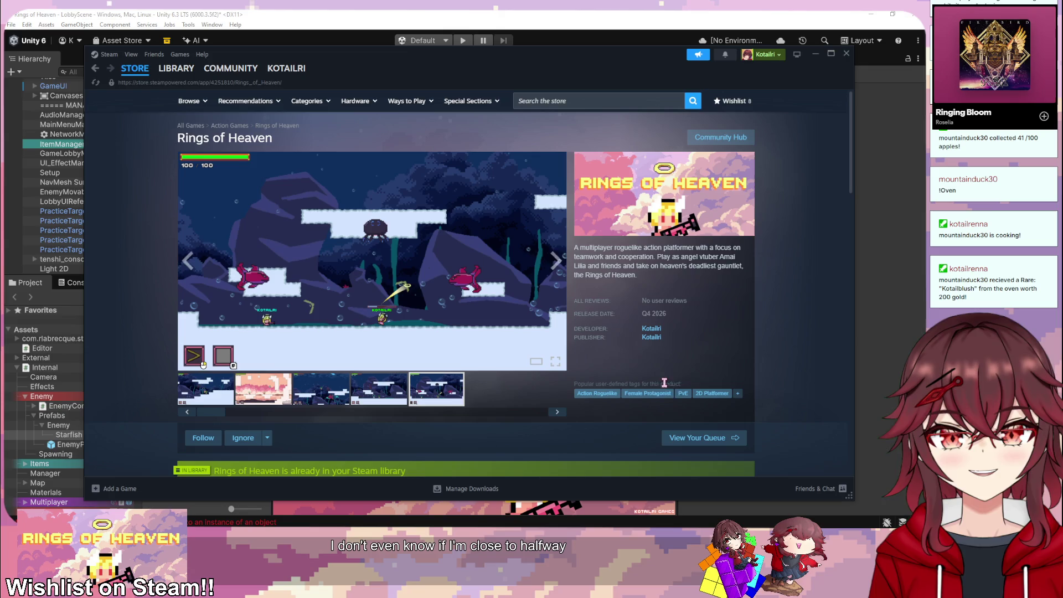
scroll(770, 356, "down", 5)
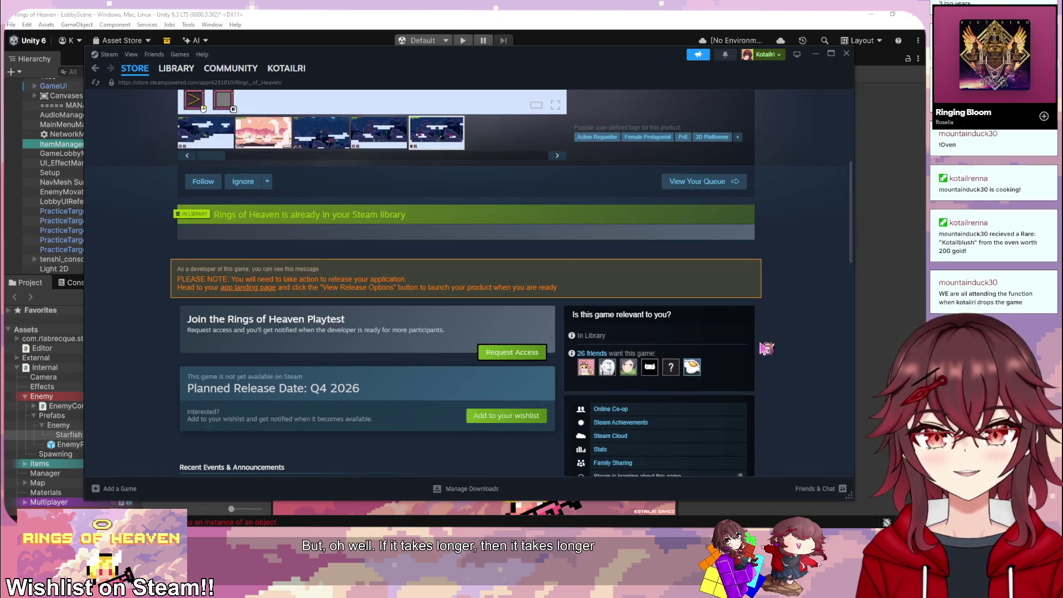
scroll(785, 400, "up", 3)
scroll(797, 395, "up", 3)
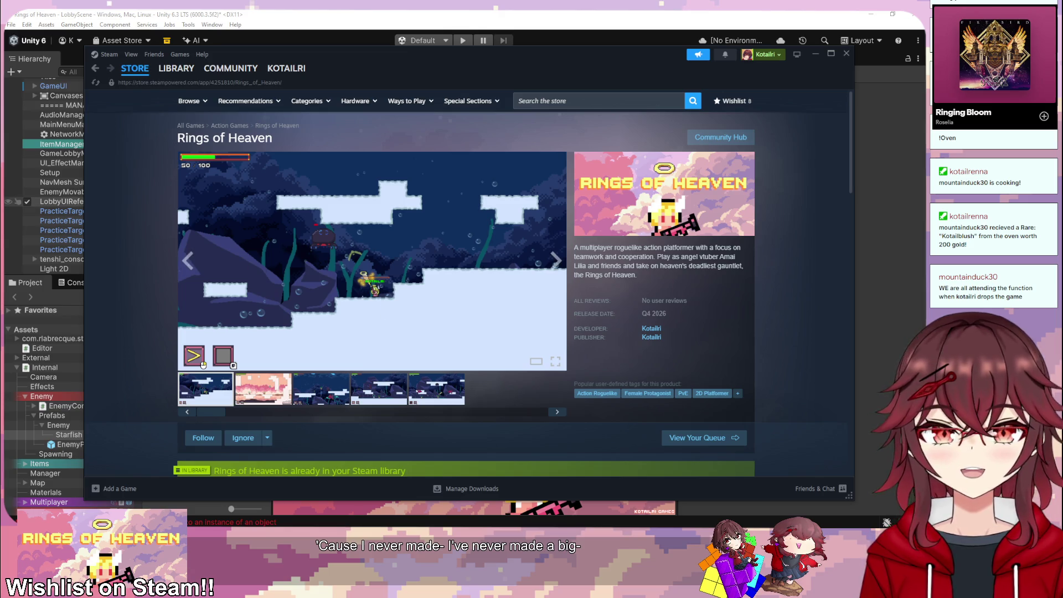
key("alt+Tab")
Step: Move the itch.io window fully onto the screen and scroll the profile
scroll(533, 253, "up", 3)
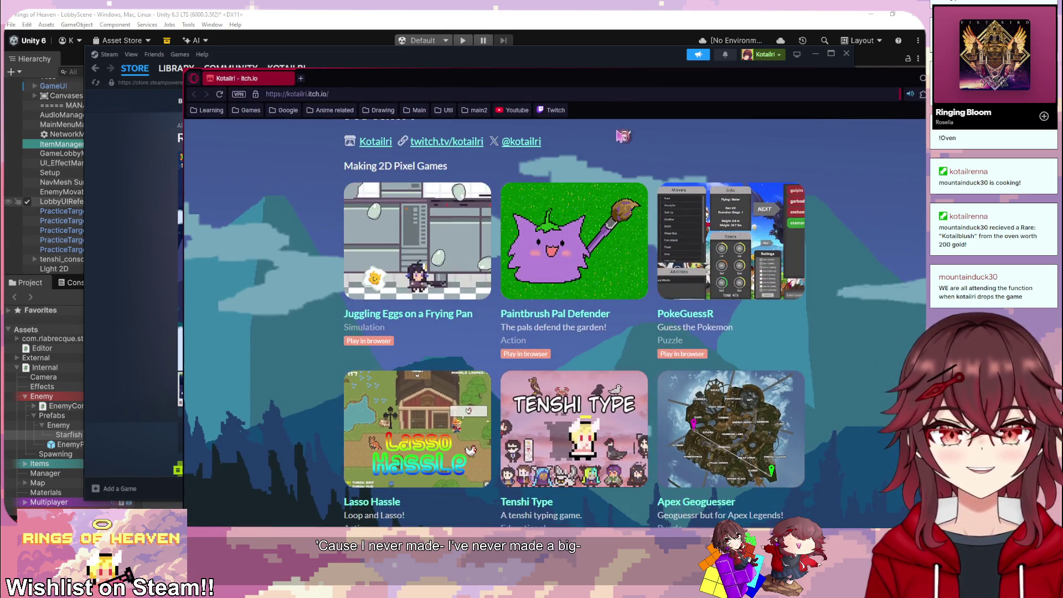
left_click_drag(606, 83, 517, 55)
scroll(715, 350, "down", 2)
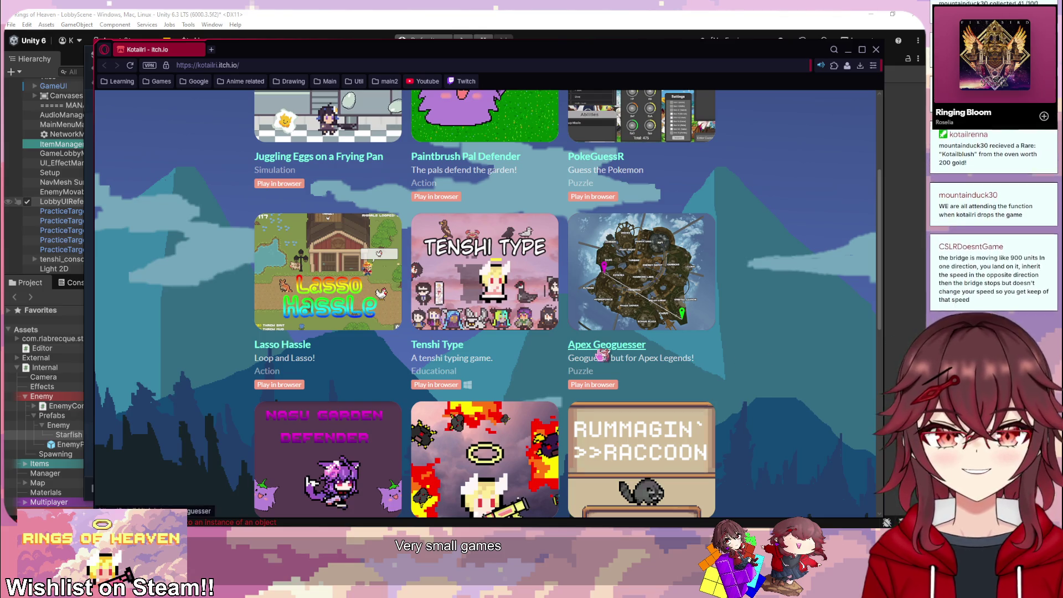
scroll(629, 412, "up", 1)
Step: View the Apex Geoguesser page, return to the list, then open the Creator Dashboard
left_click(629, 413)
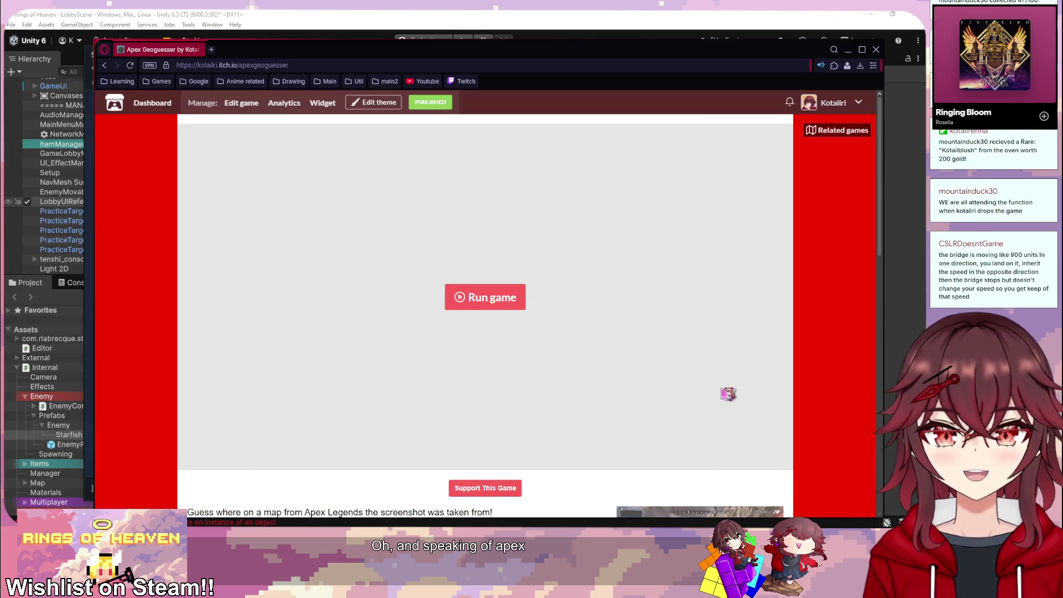
scroll(720, 390, "down", 5)
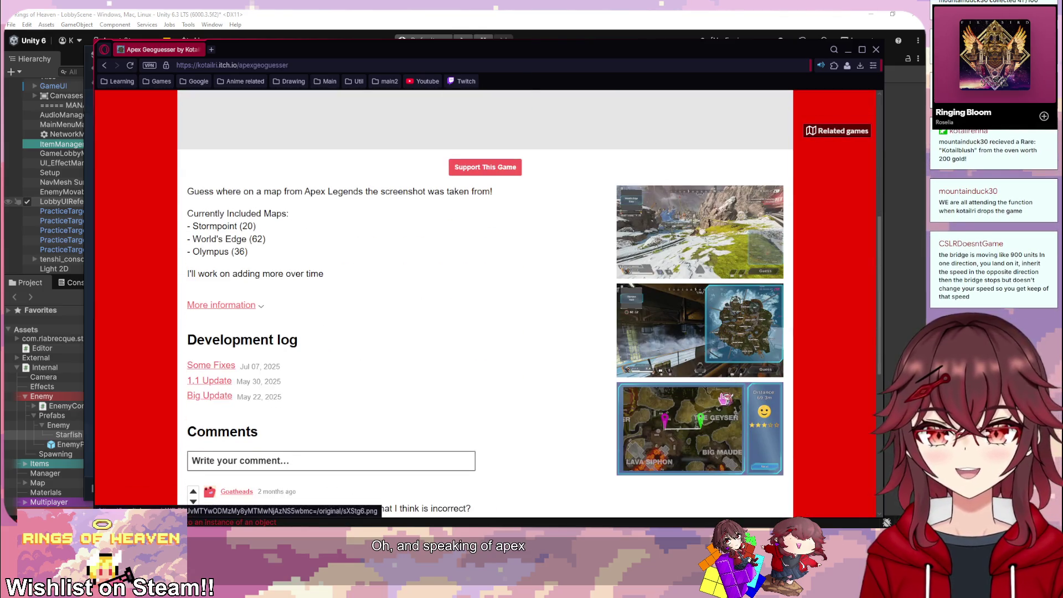
left_click(107, 66)
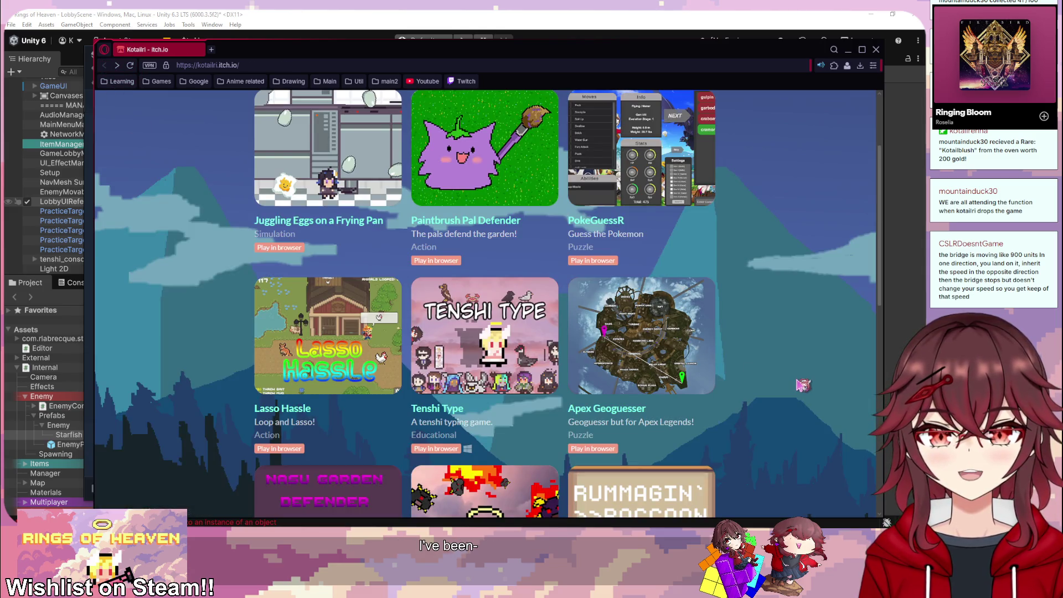
scroll(799, 388, "down", 2)
scroll(797, 389, "up", 4)
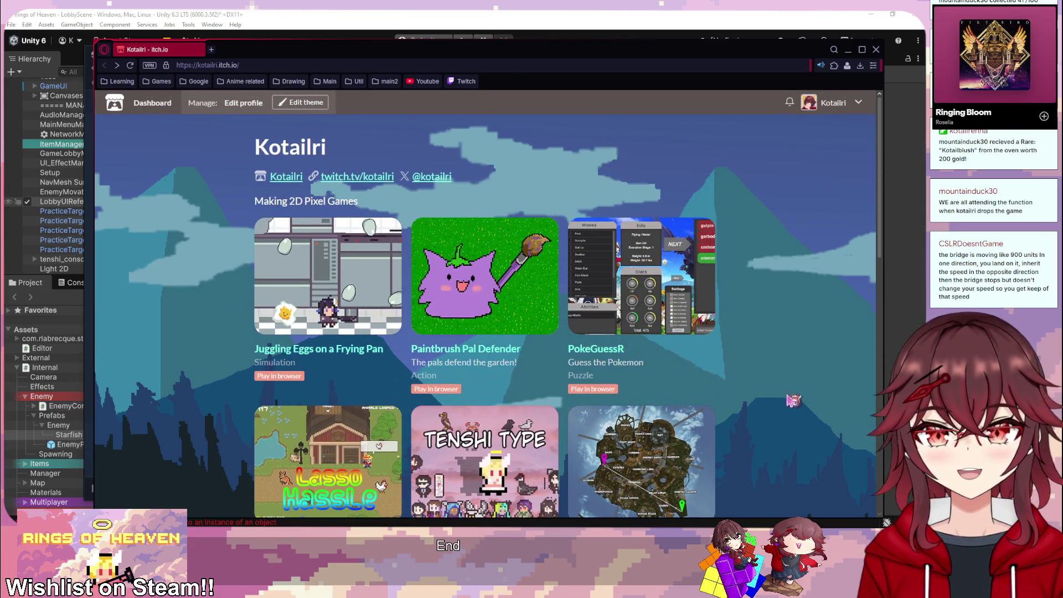
left_click(159, 110)
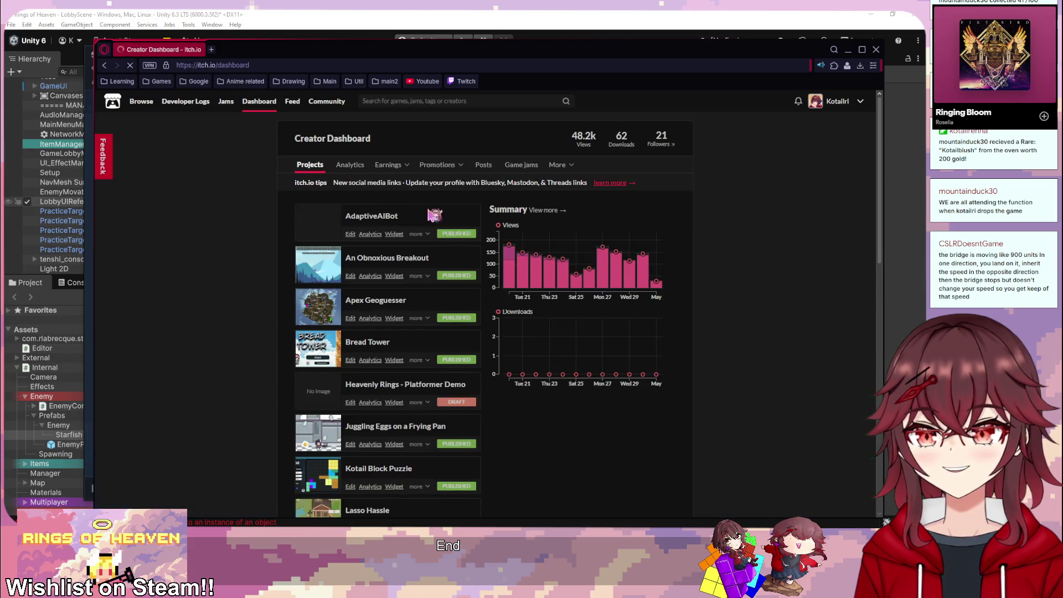
Step: Look over the itch.io Creator Dashboard, then close its browser window
mouse_move(526, 283)
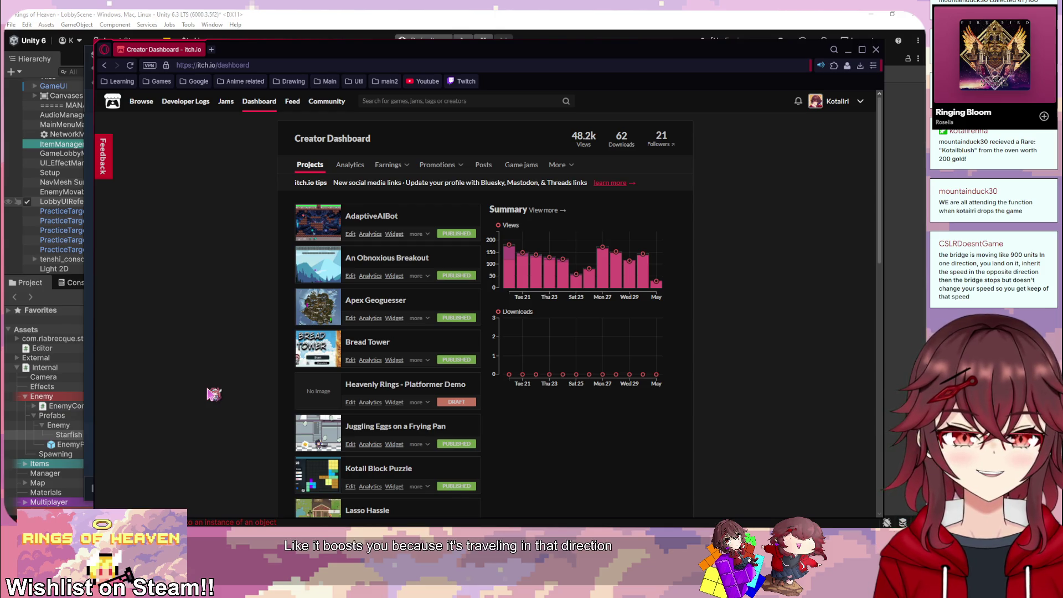
scroll(214, 394, "down", 1)
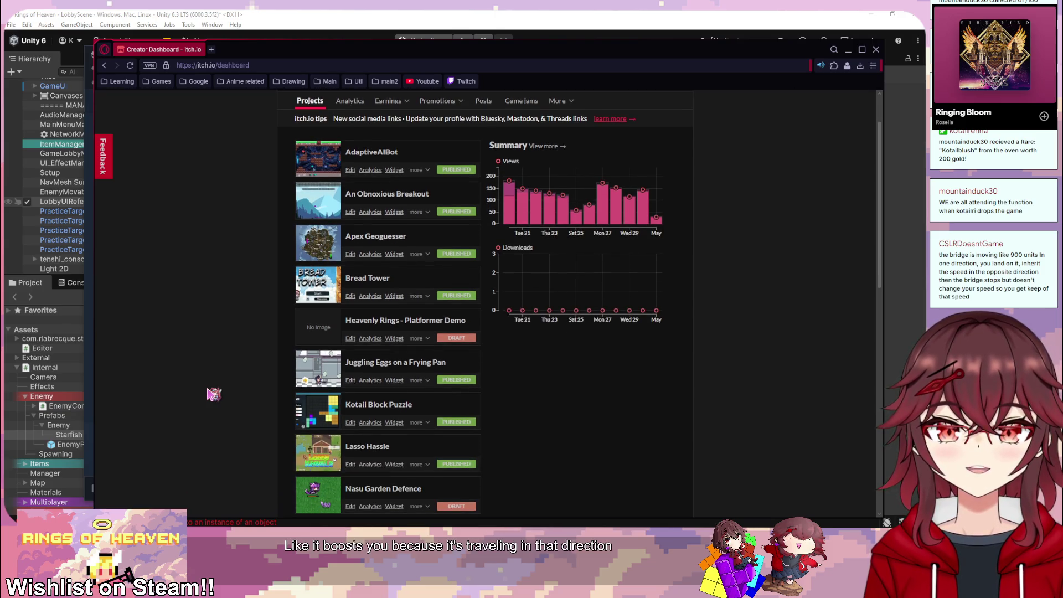
scroll(214, 394, "up", 1)
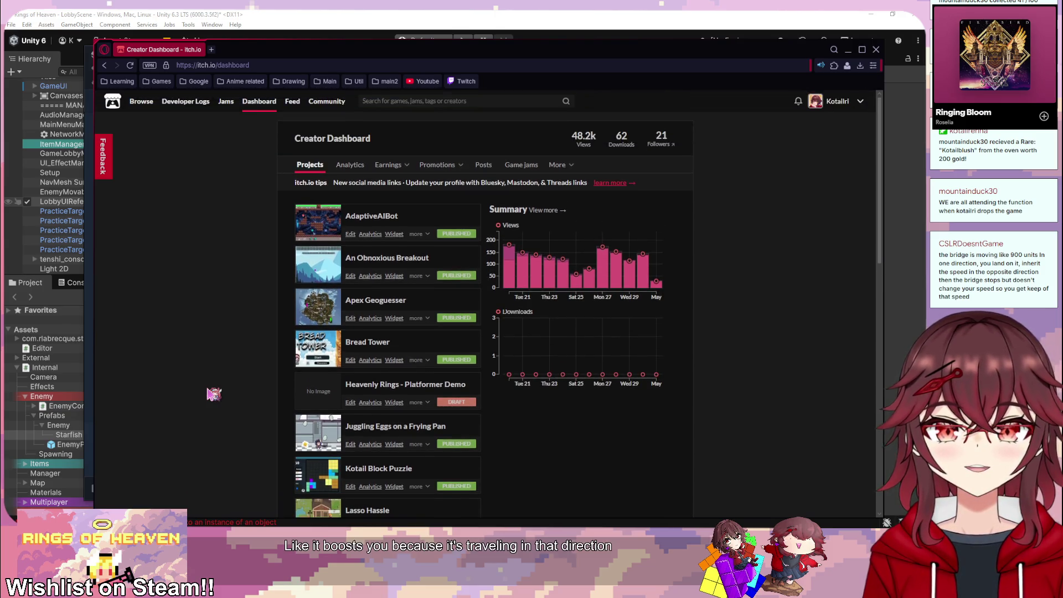
left_click(875, 50)
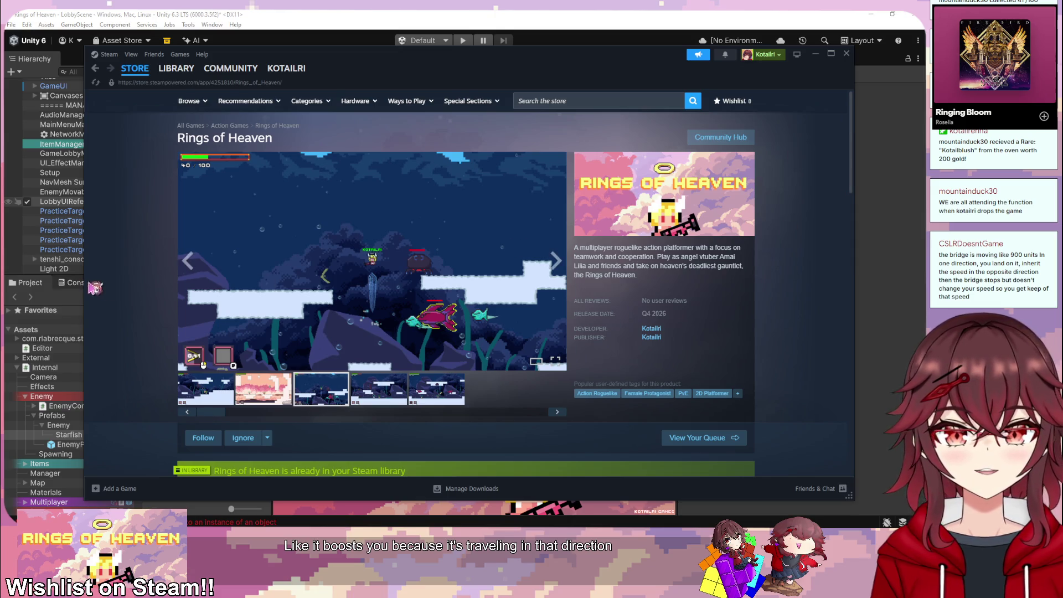
Step: Open the StarfishProjectile prefab in Unity and set its Transform Scale X to 0.1
left_click(399, 15)
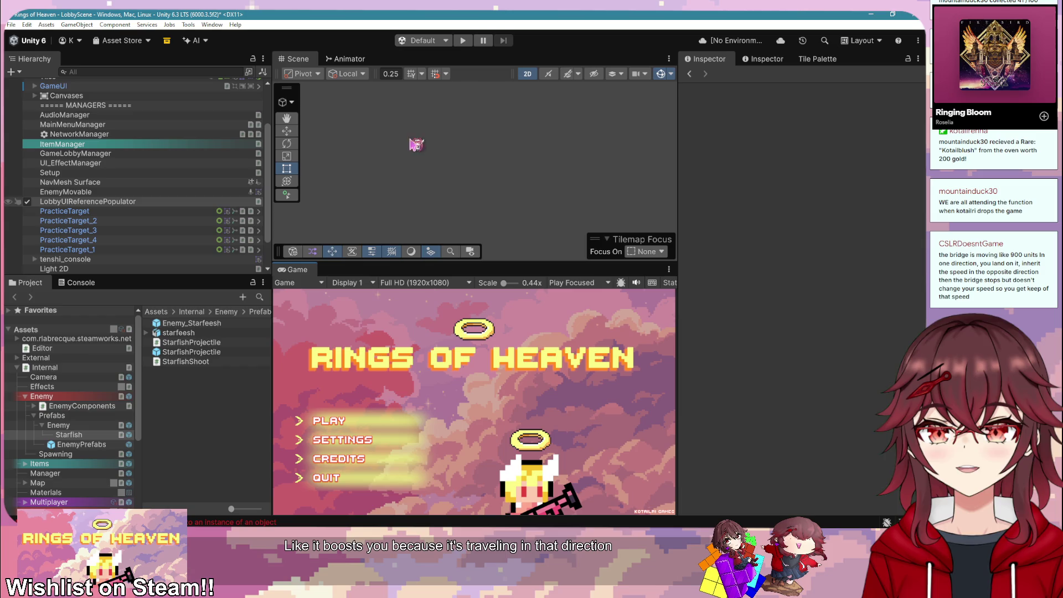
double_click(188, 344)
scroll(528, 171, "up", 2)
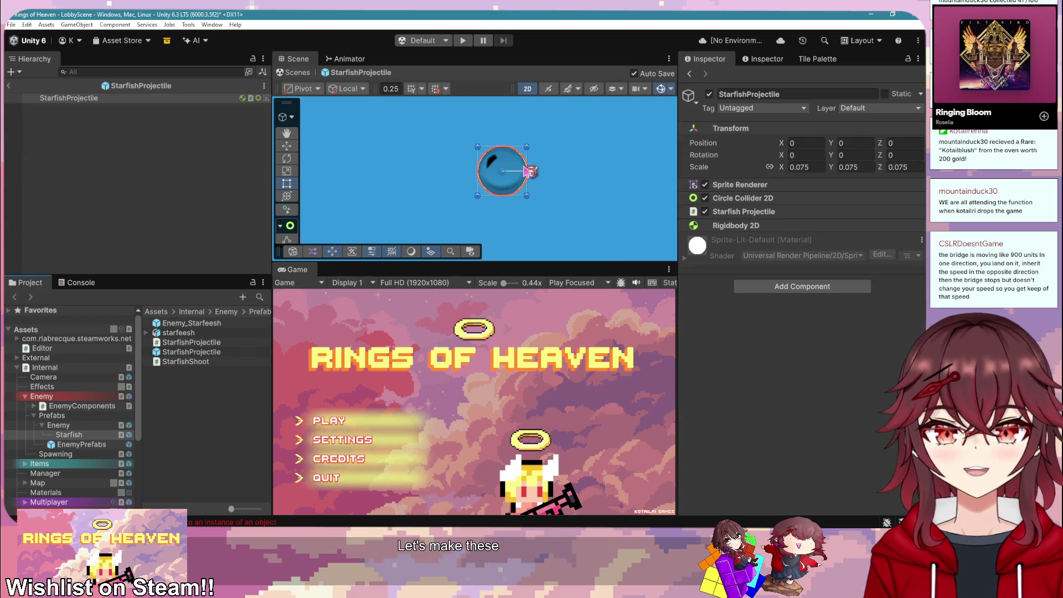
left_click(815, 168)
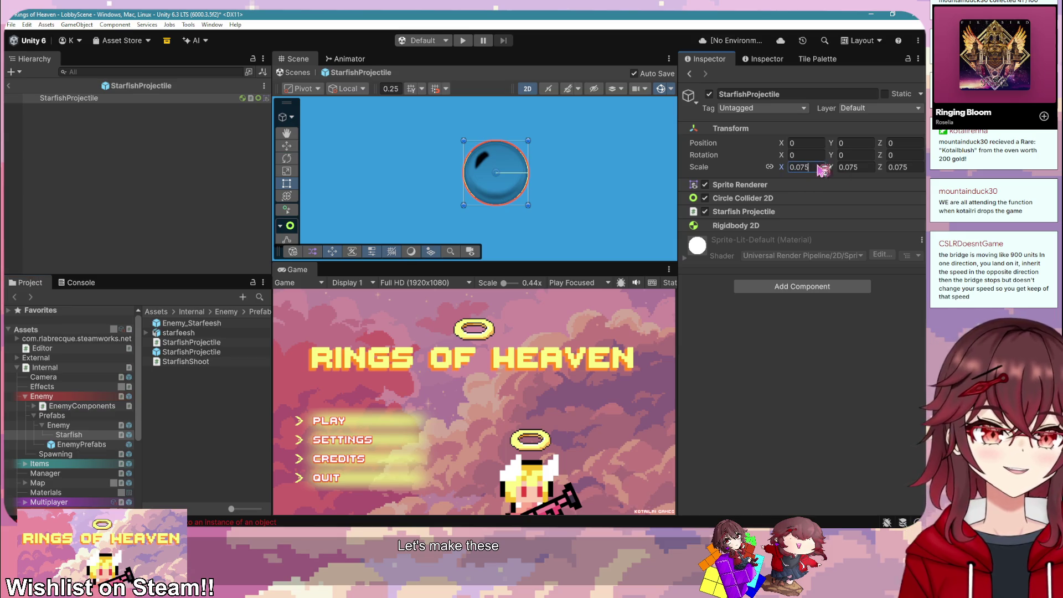
type("0.1")
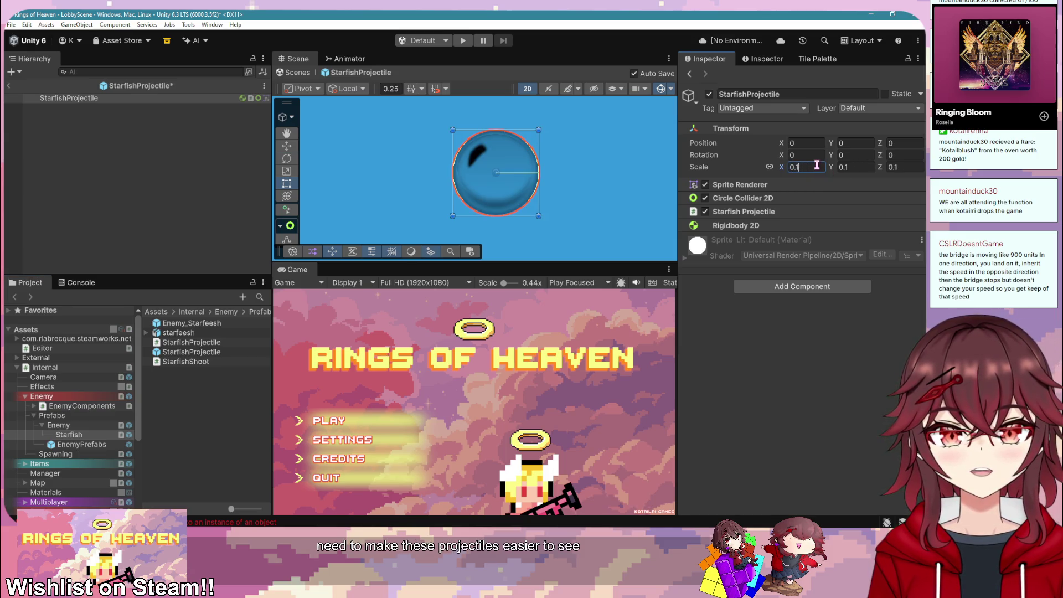
Step: Open the Sprite Renderer's sprite picker and scroll to find the pink starfish
left_click(740, 184)
left_click(916, 200)
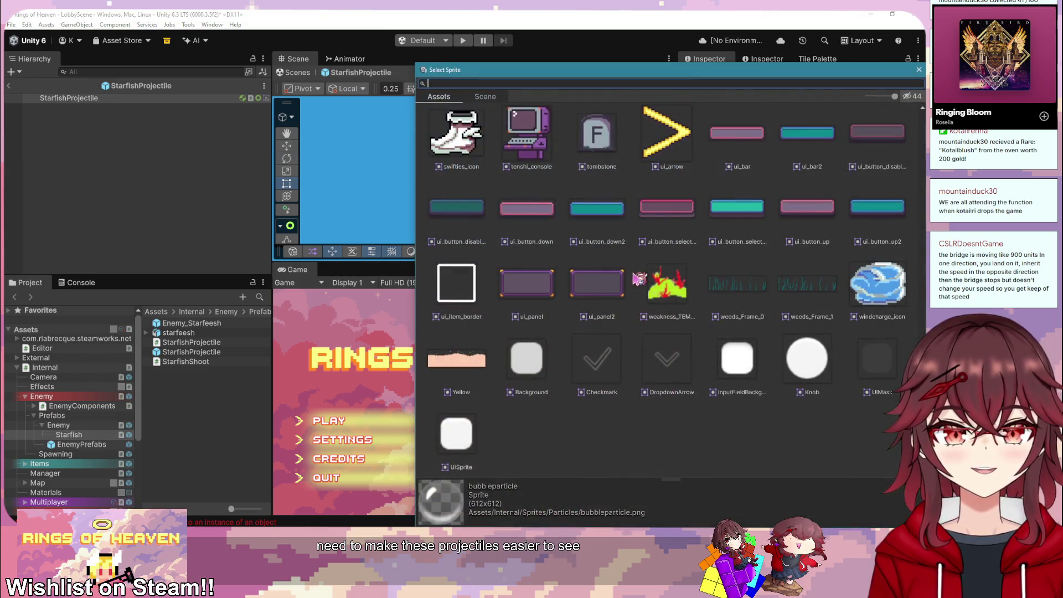
scroll(693, 313, "up", 8)
scroll(694, 313, "up", 10)
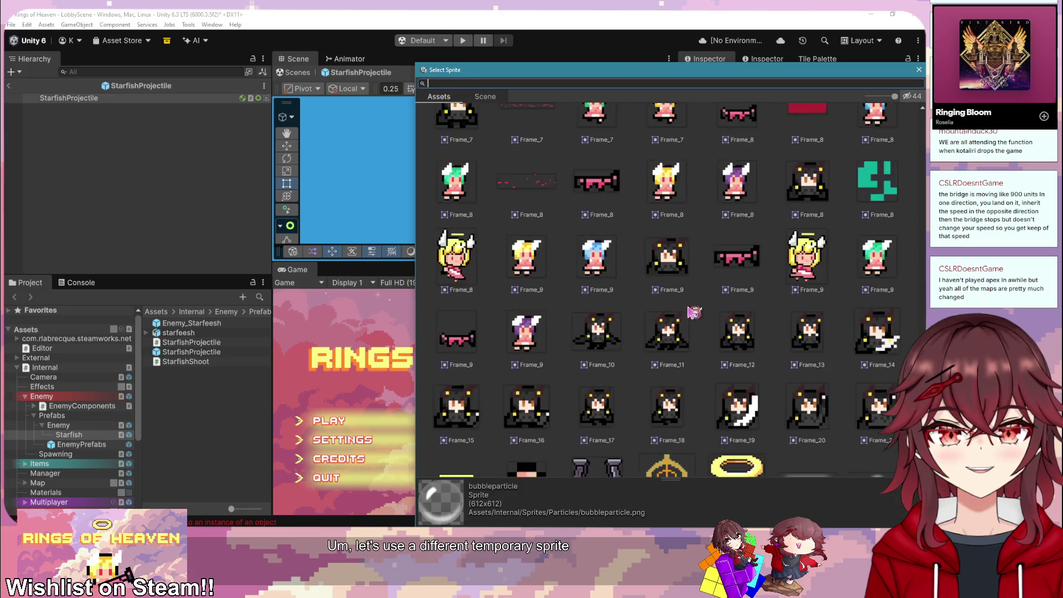
scroll(676, 330, "up", 6)
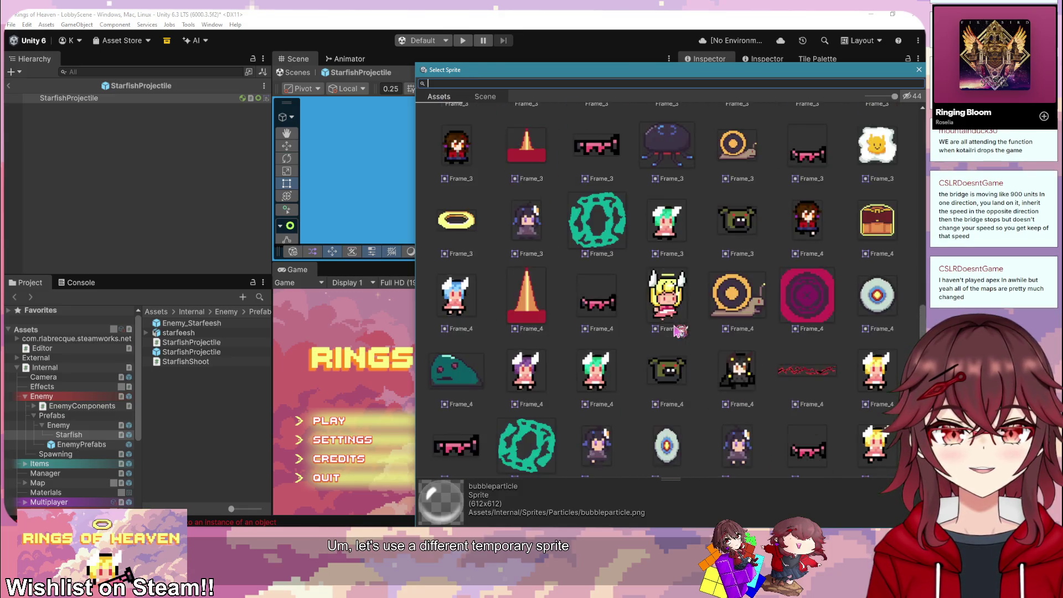
scroll(677, 330, "up", 6)
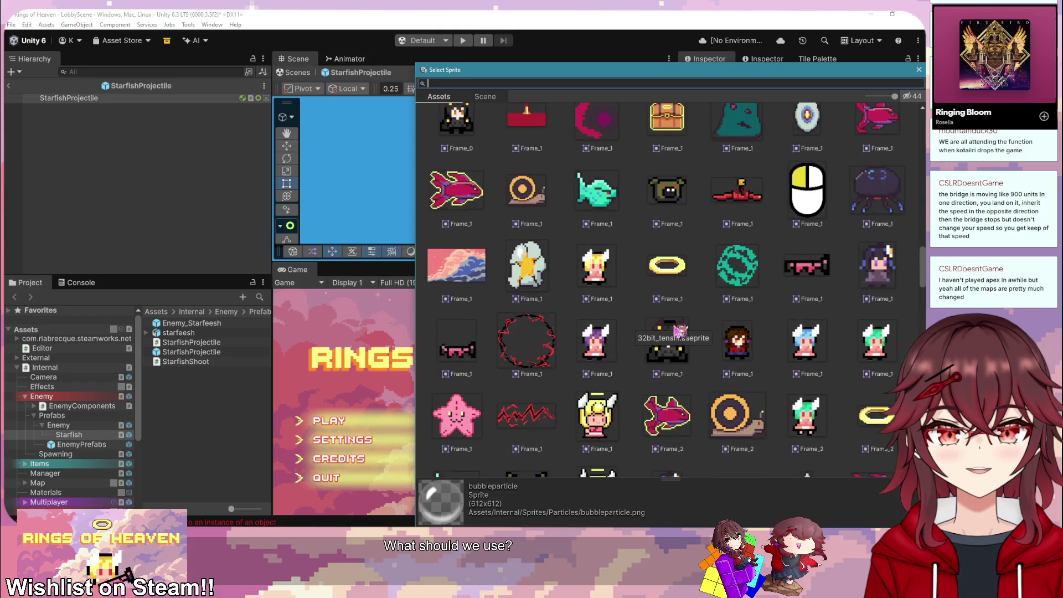
scroll(676, 331, "up", 5)
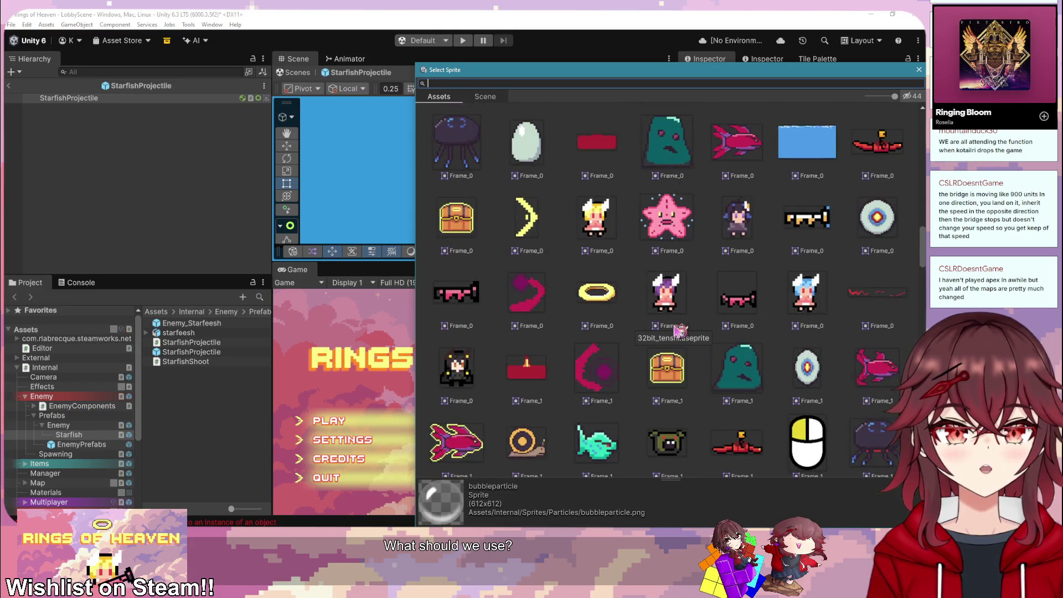
scroll(676, 331, "down", 1)
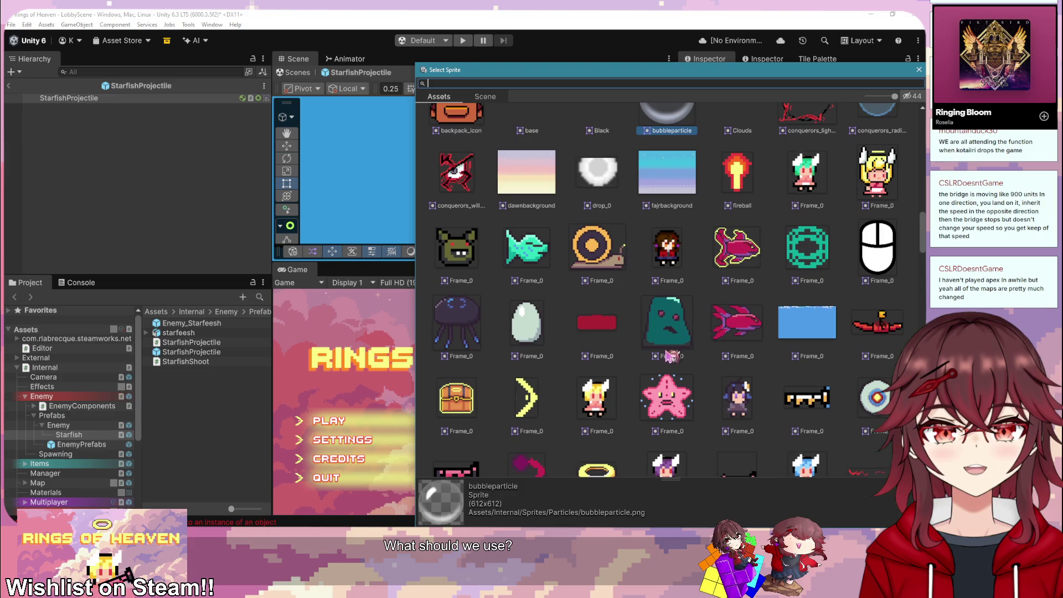
scroll(735, 343, "up", 4)
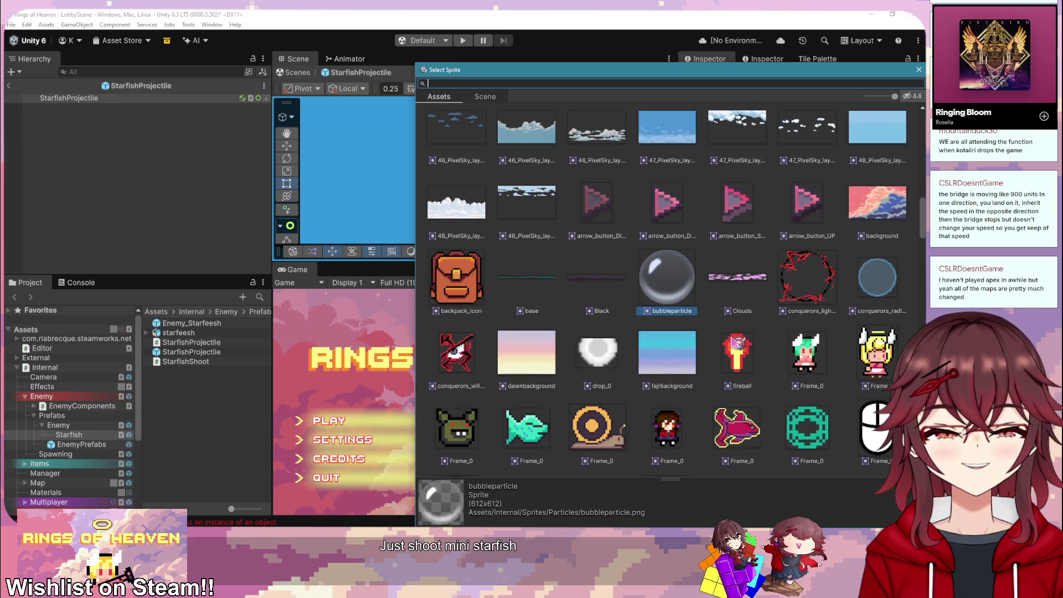
scroll(735, 344, "down", 4)
Step: Assign the pink starfish Frame_0 sprite and shrink the Circle Collider 2D radius to 0.41
double_click(676, 370)
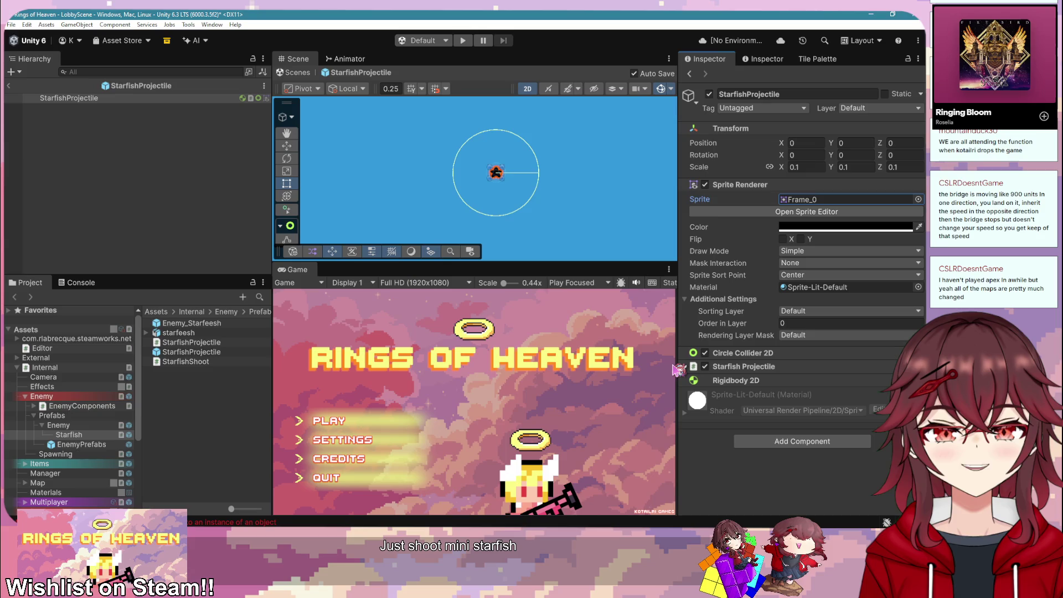
scroll(510, 169, "up", 3)
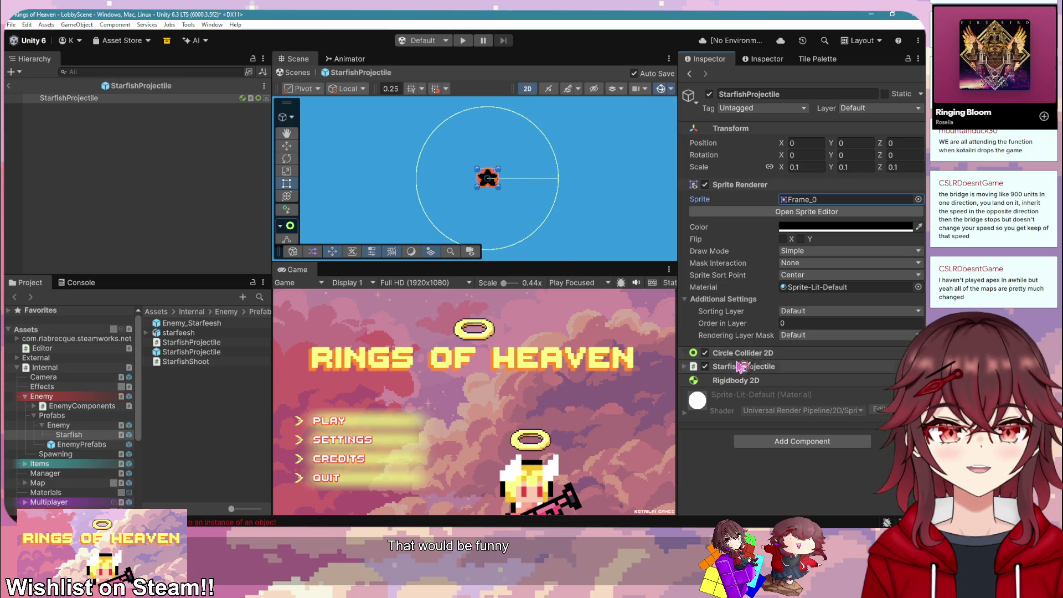
left_click(786, 353)
scroll(786, 259, "down", 3)
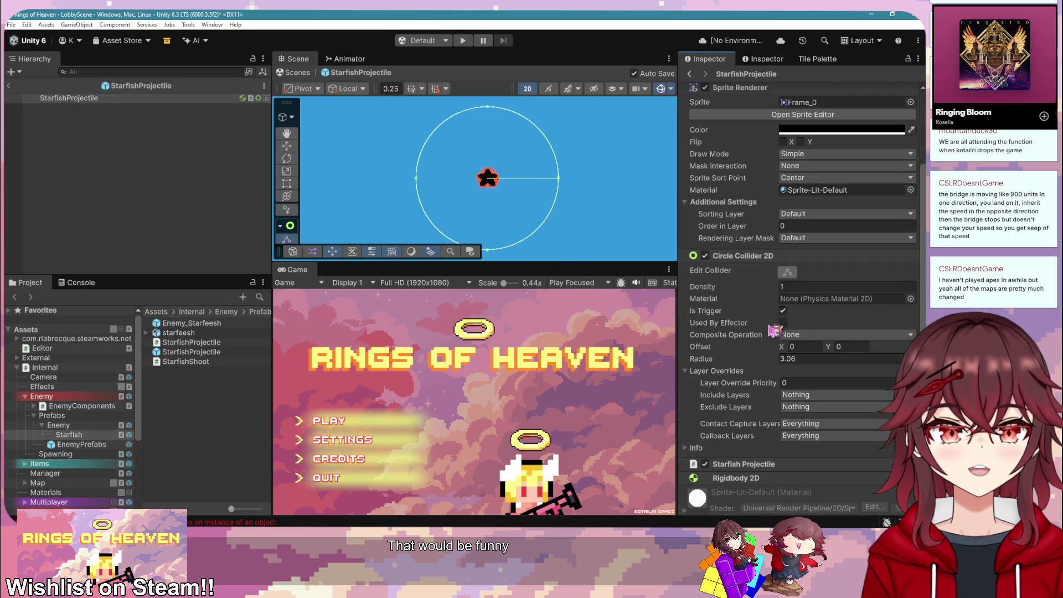
left_click_drag(754, 359, 695, 357)
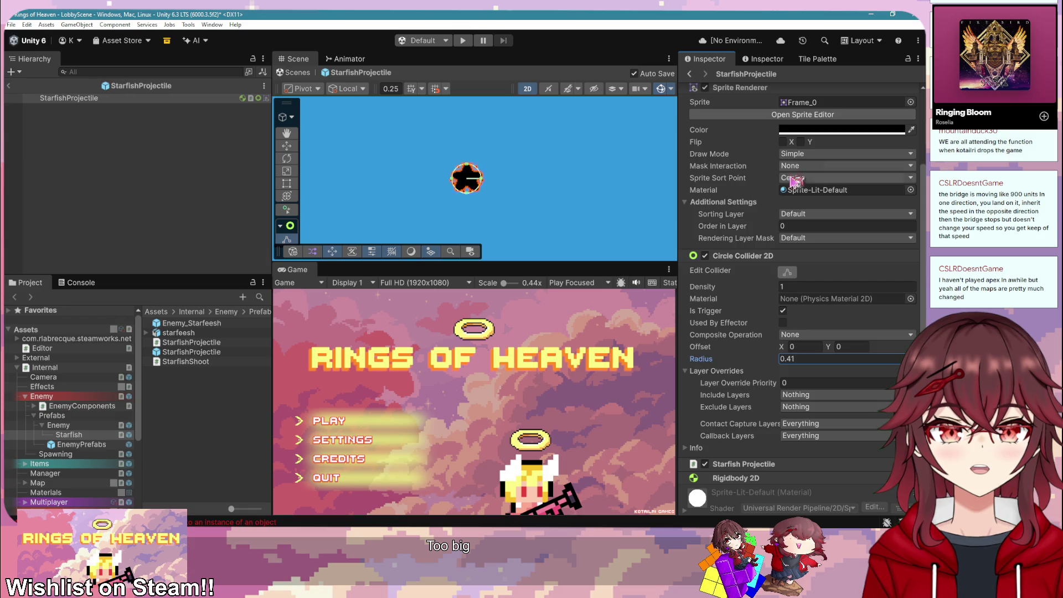
Step: Change the Sprite Renderer tint from black to white
scroll(797, 182, "up", 3)
left_click(827, 229)
left_click_drag(827, 232, 823, 201)
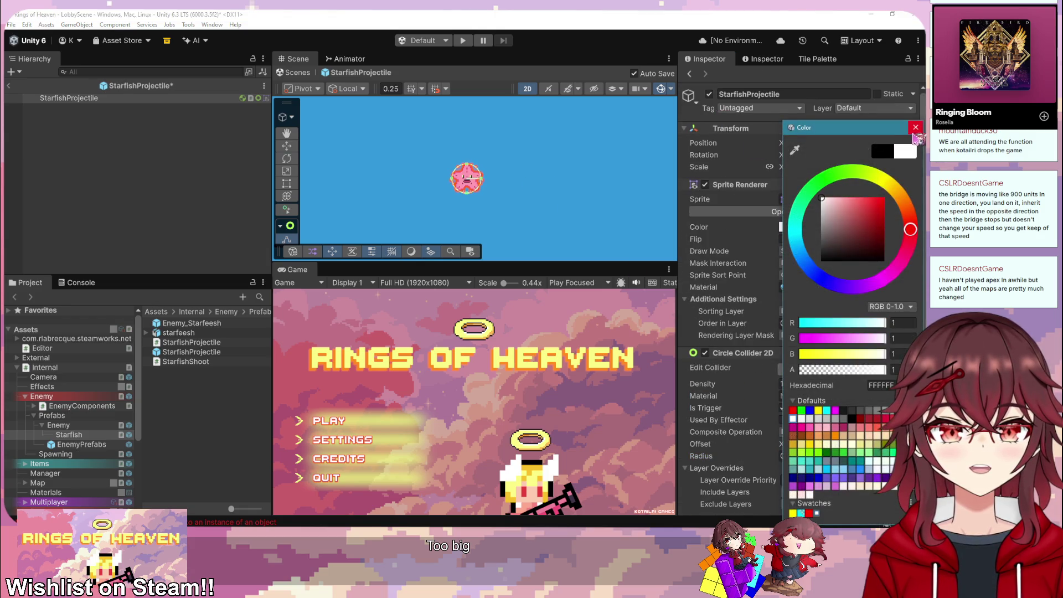
left_click(915, 129)
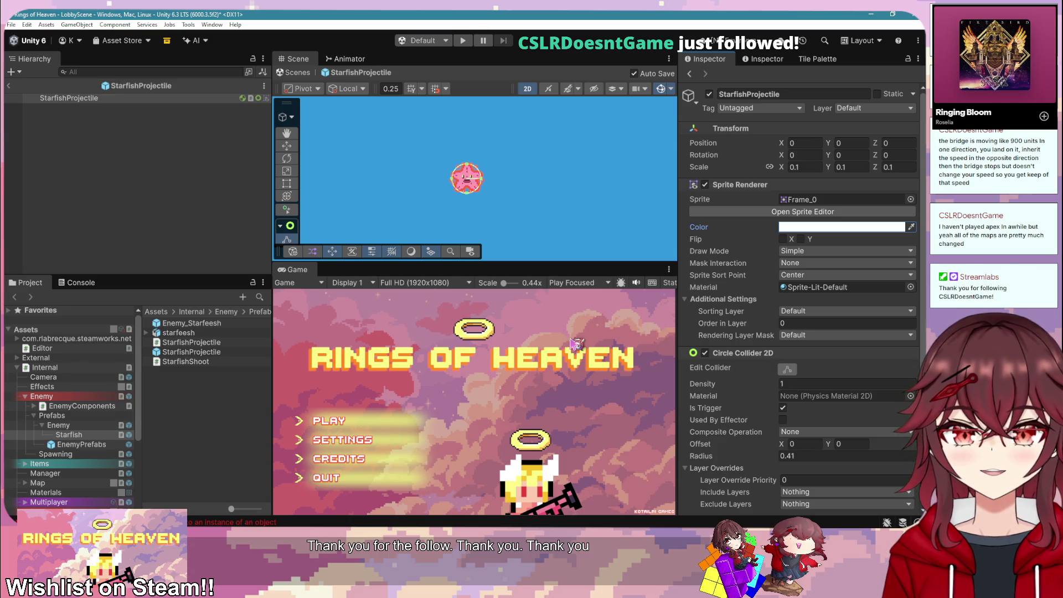
left_click_drag(536, 201, 549, 196)
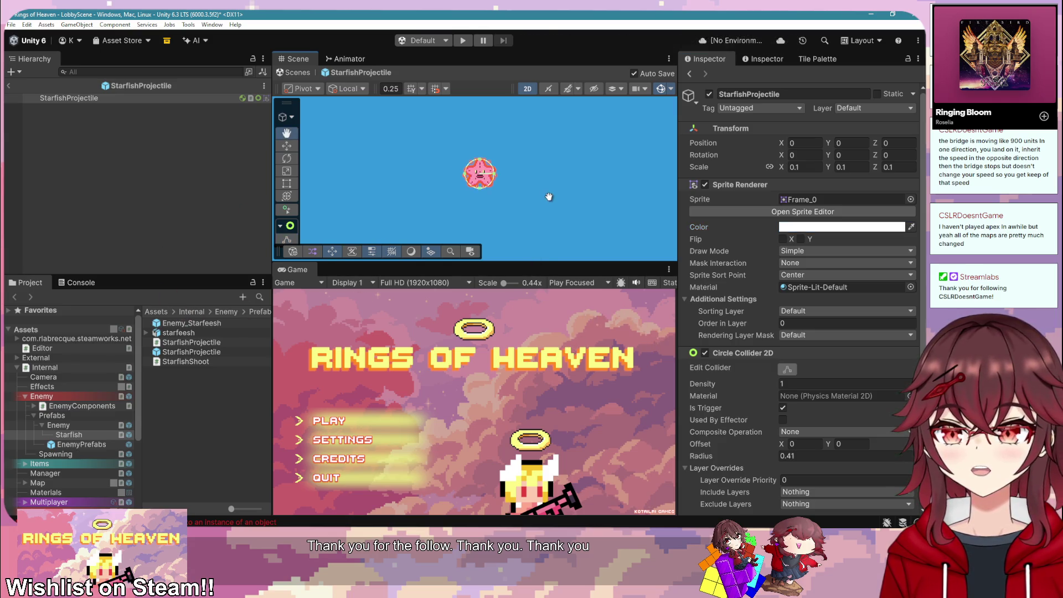
Step: Exit Prefab Mode to the LobbyScene and browse the Project window to Assets/Internal/Map
left_click(9, 86)
scroll(126, 214, "down", 2)
scroll(102, 439, "down", 5)
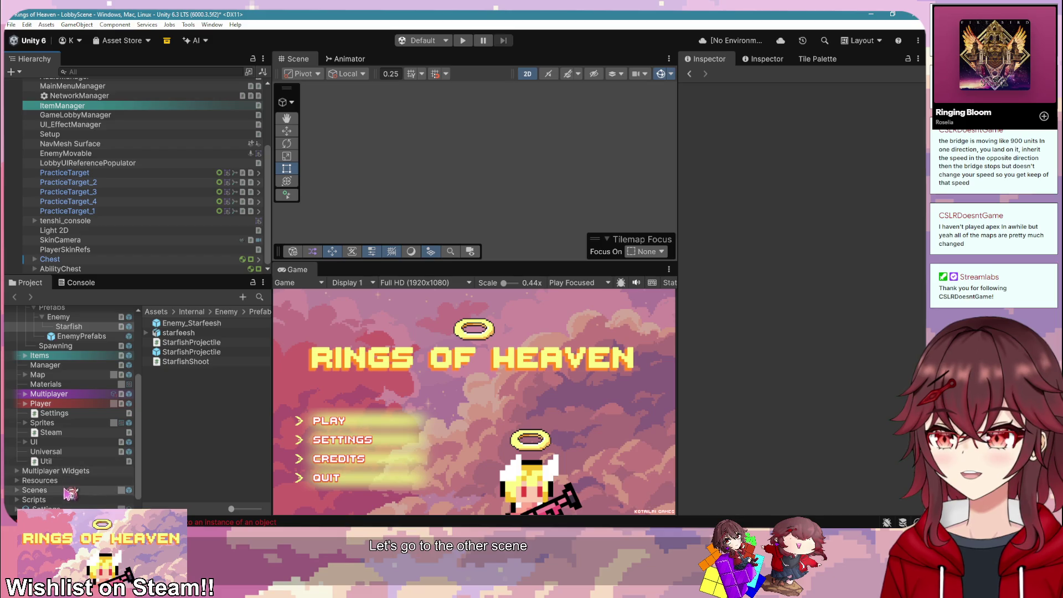
left_click(35, 490)
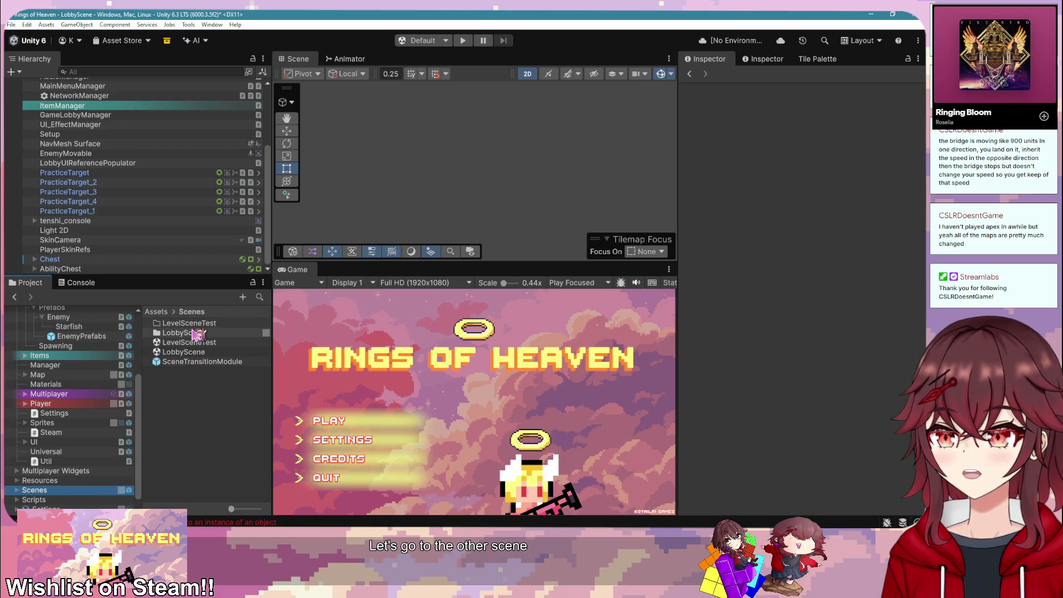
scroll(85, 446, "up", 2)
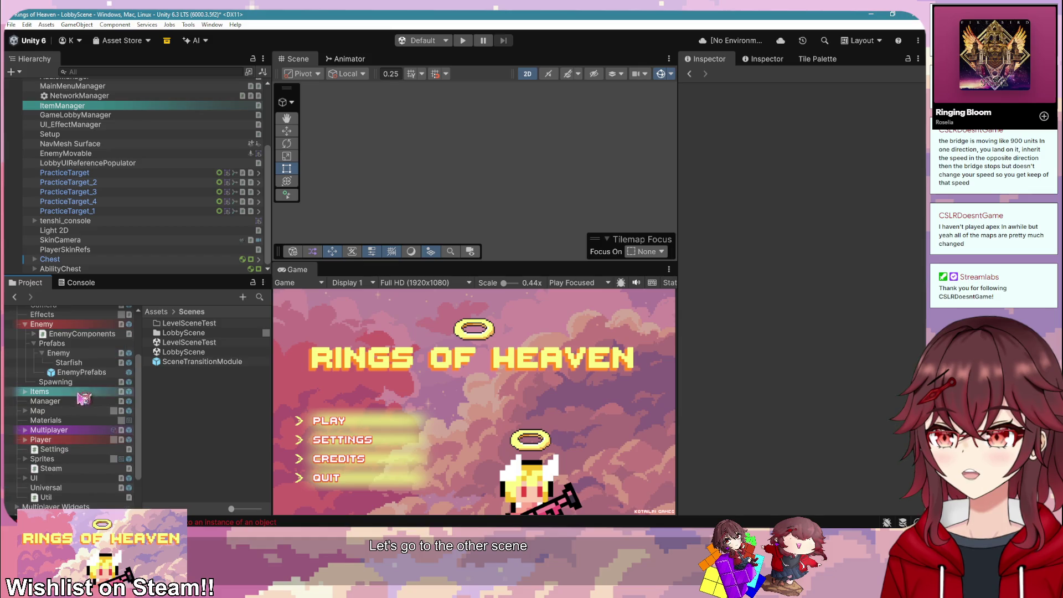
left_click(37, 410)
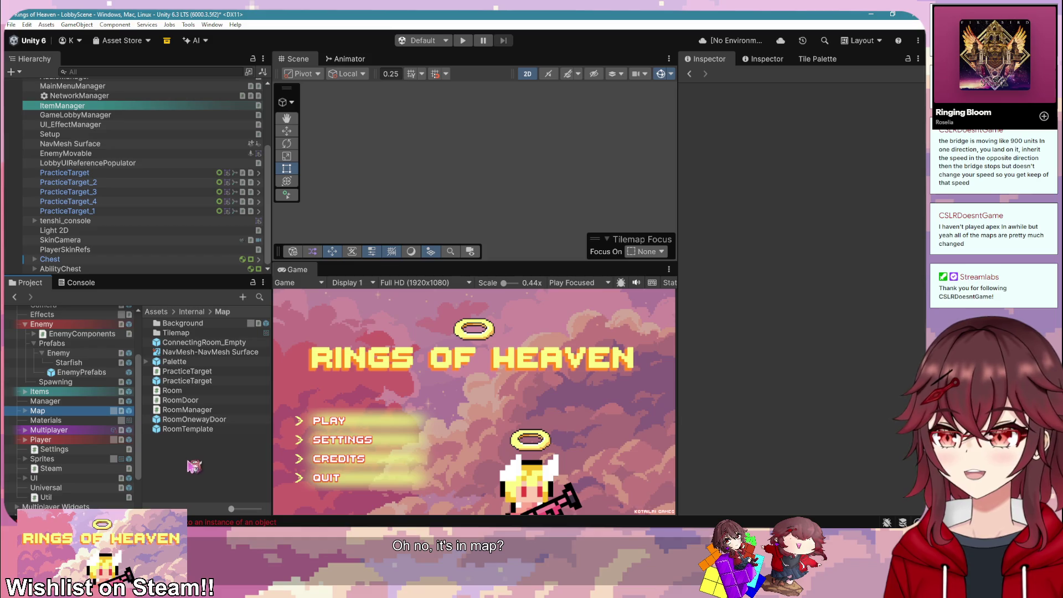
scroll(108, 460, "up", 2)
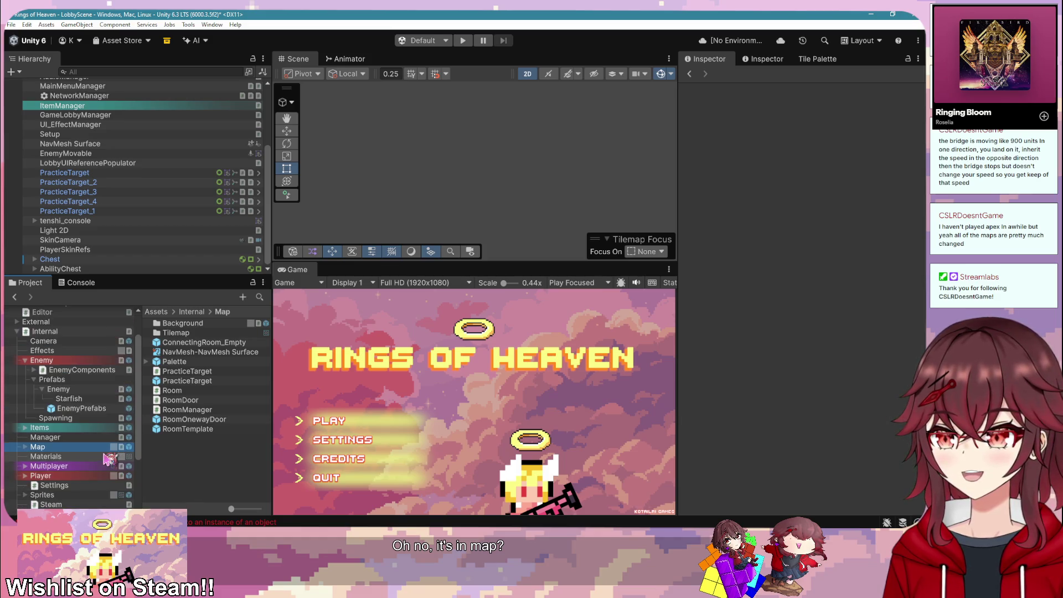
scroll(108, 459, "up", 2)
scroll(109, 458, "down", 5)
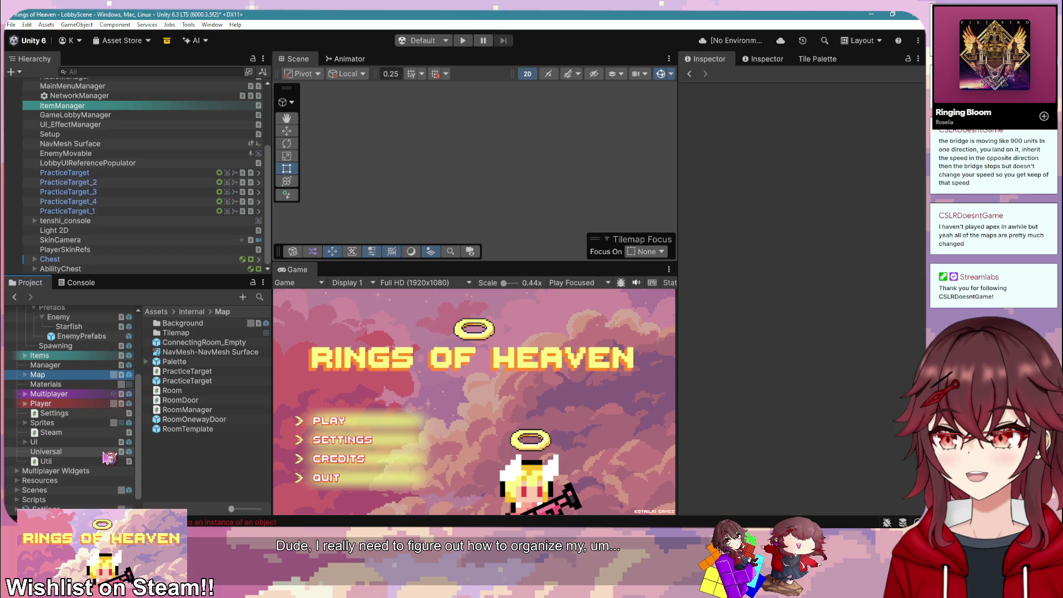
scroll(109, 458, "up", 5)
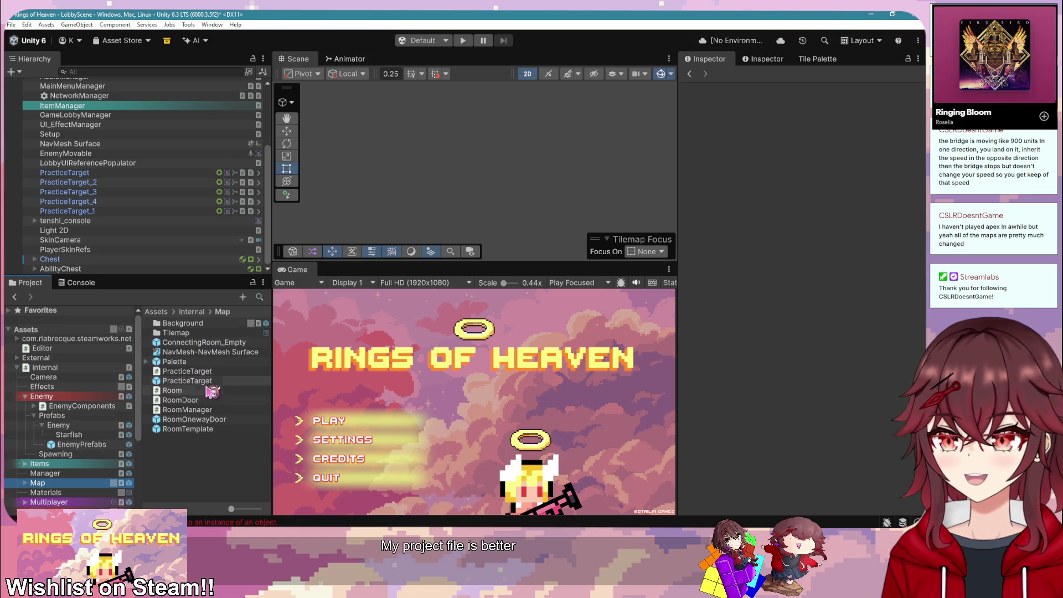
Step: Open the RoomTemplate prefab and re-enable EnemySpawner_3 and EnemySpawner_5 in WAVE_0
double_click(214, 430)
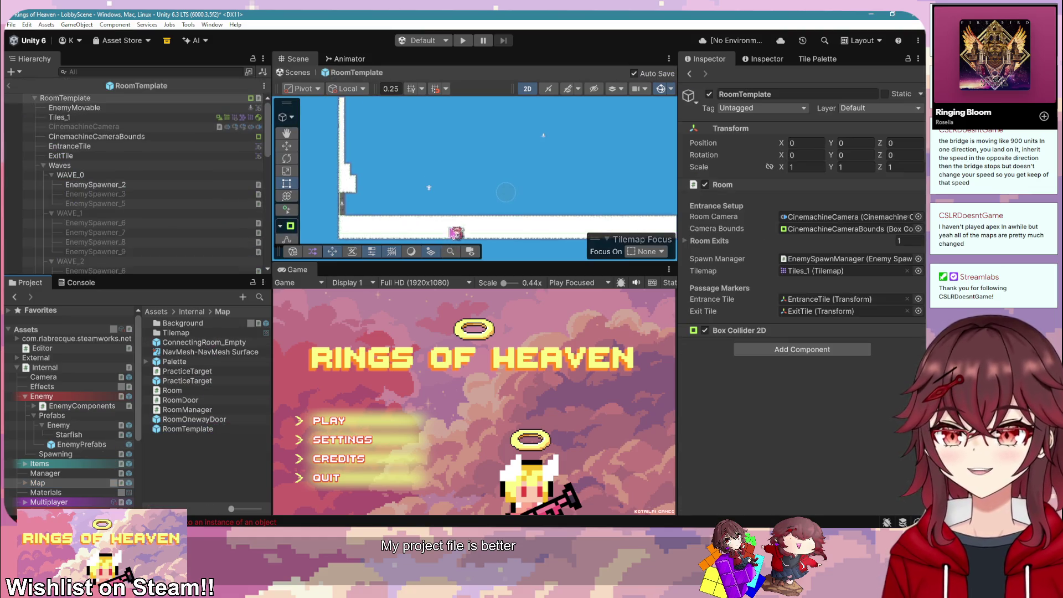
left_click(26, 195)
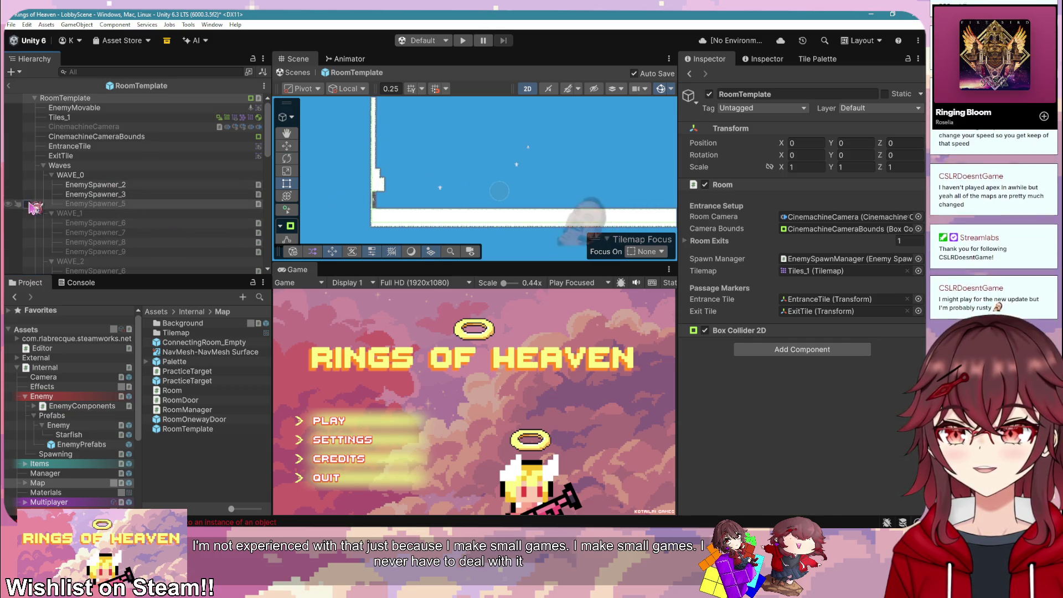
left_click(26, 204)
left_click(159, 195)
left_click(163, 204)
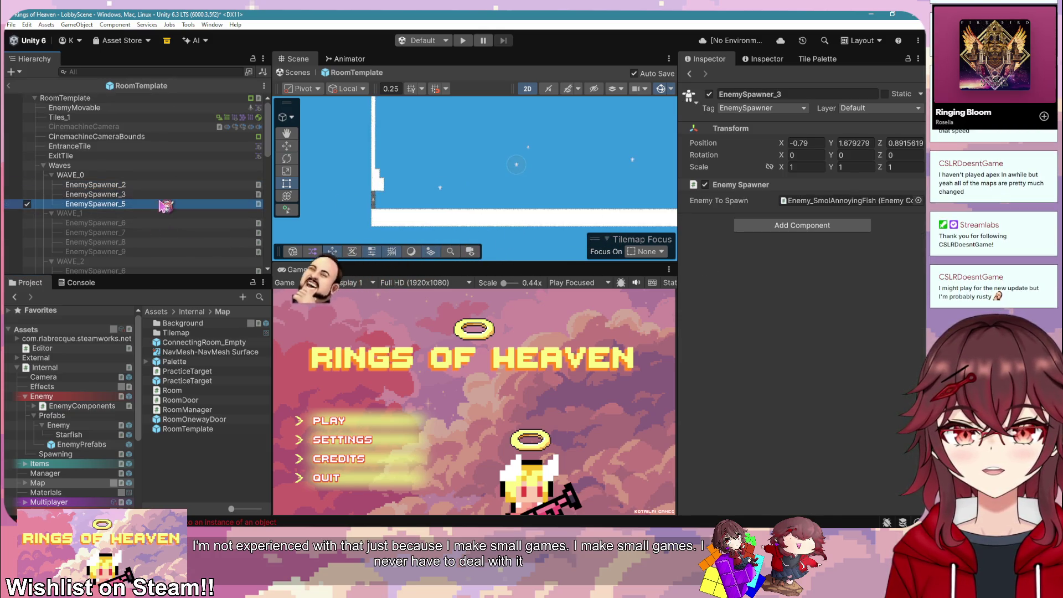
scroll(150, 208, "down", 2)
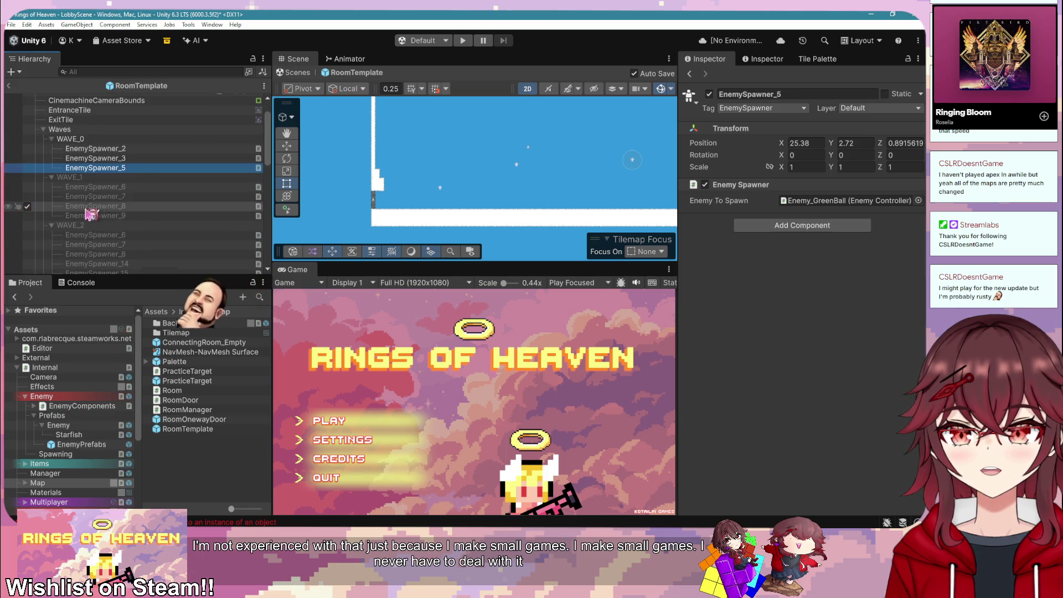
Step: Re-enable the whole WAVE_1 and WAVE_2 spawner groups
left_click(27, 177)
left_click(26, 225)
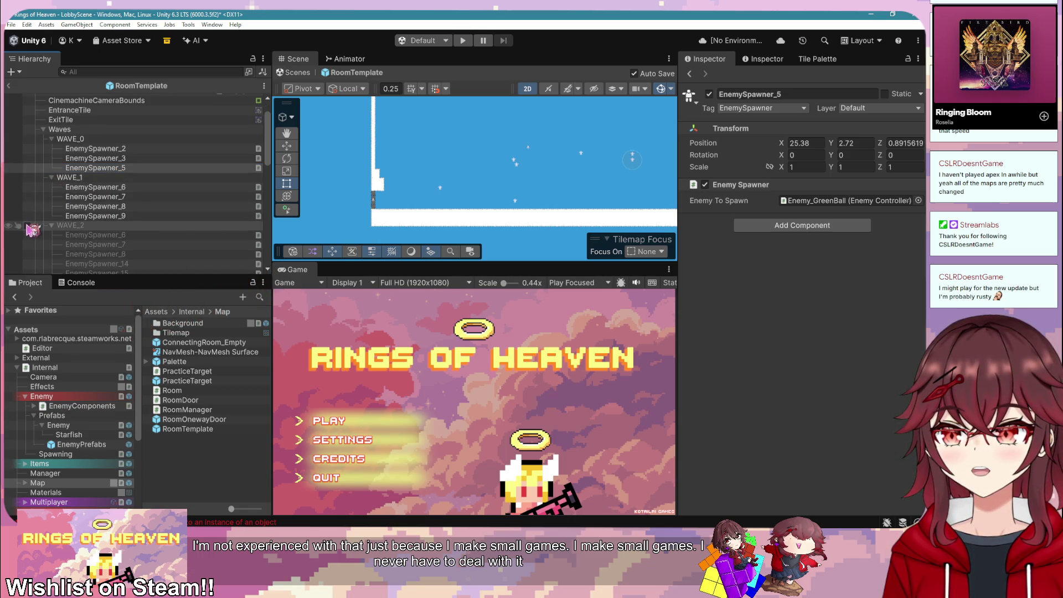
scroll(139, 222, "down", 4)
scroll(143, 227, "down", 8)
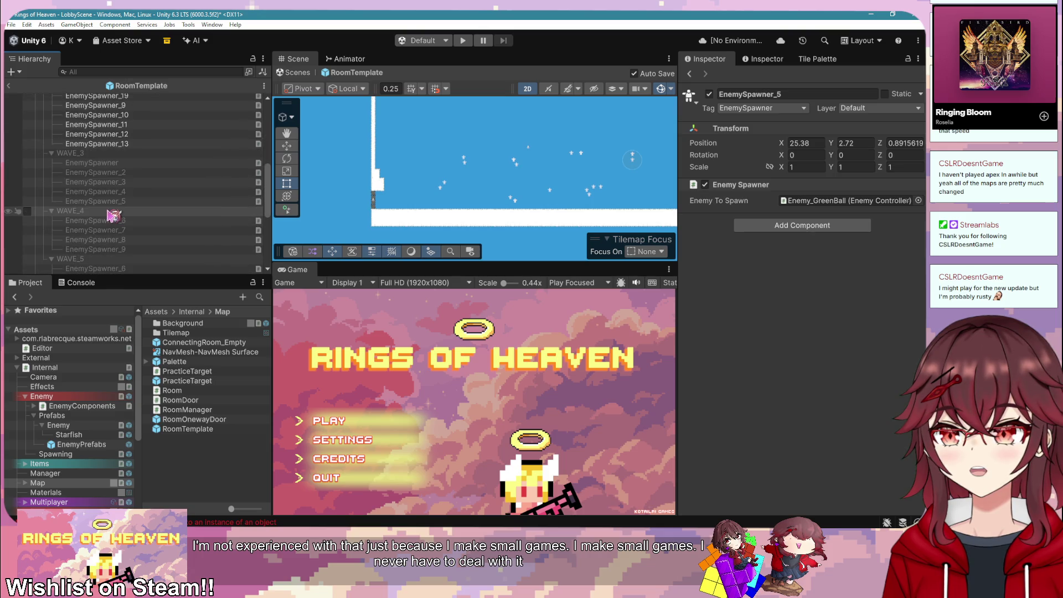
scroll(132, 194, "up", 4)
Step: Set Enemy To Spawn to Enemy_Starfeesh on five selected WAVE_1 and WAVE_2 spawners
left_click(124, 190)
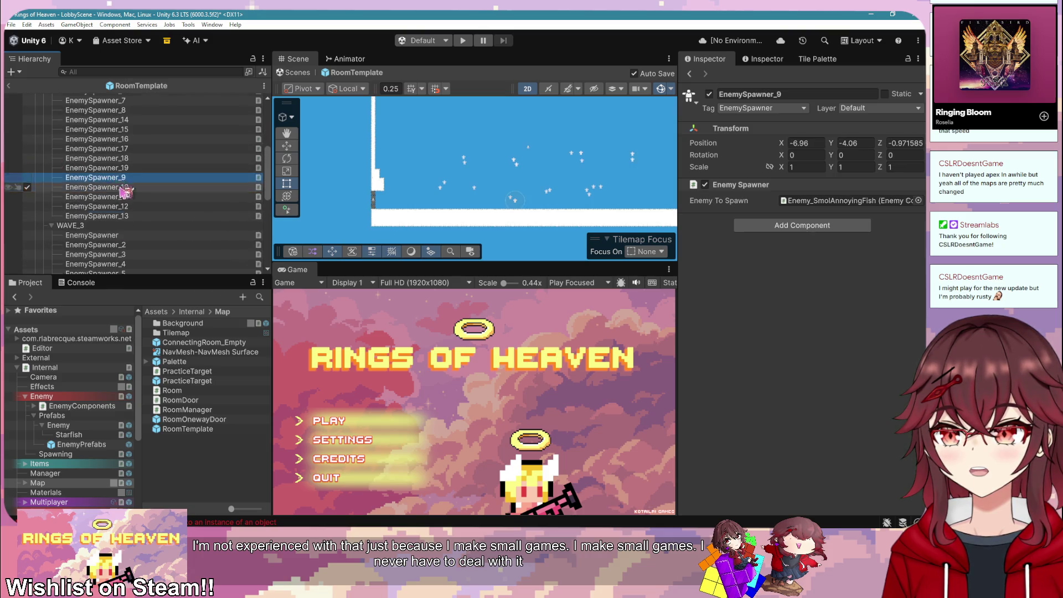
scroll(139, 199, "up", 3)
left_click(139, 182, "ctrl")
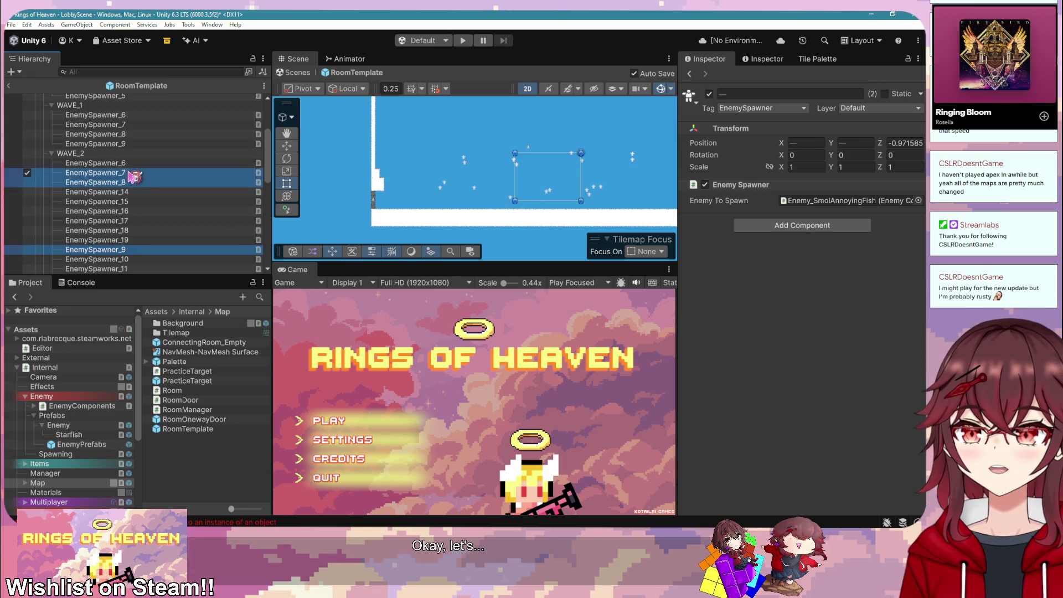
left_click(138, 172, "ctrl")
left_click(137, 163, "ctrl")
scroll(137, 167, "up", 3)
left_click(127, 197, "ctrl")
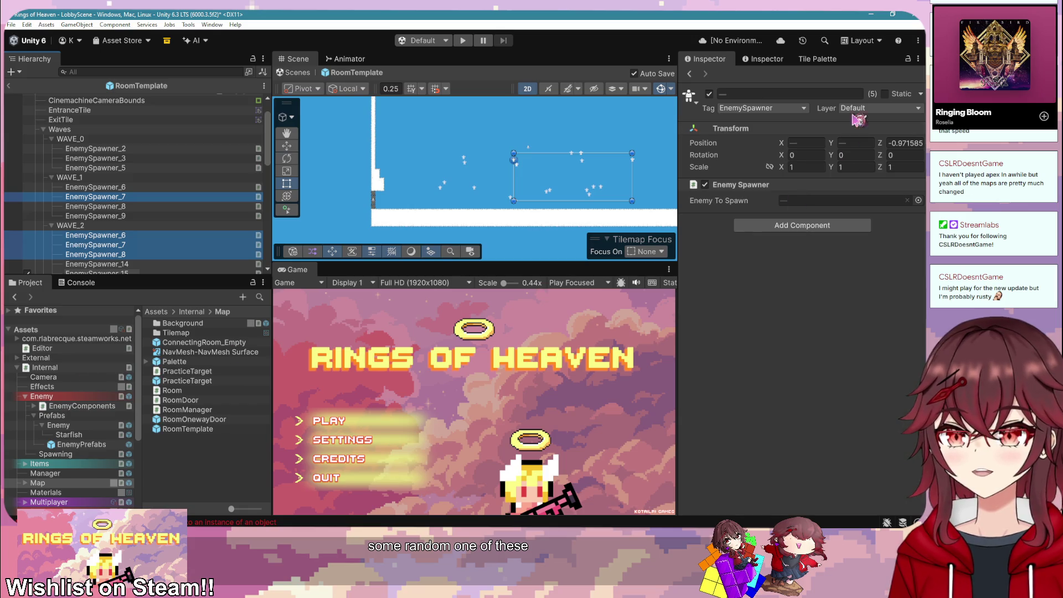
left_click(75, 435)
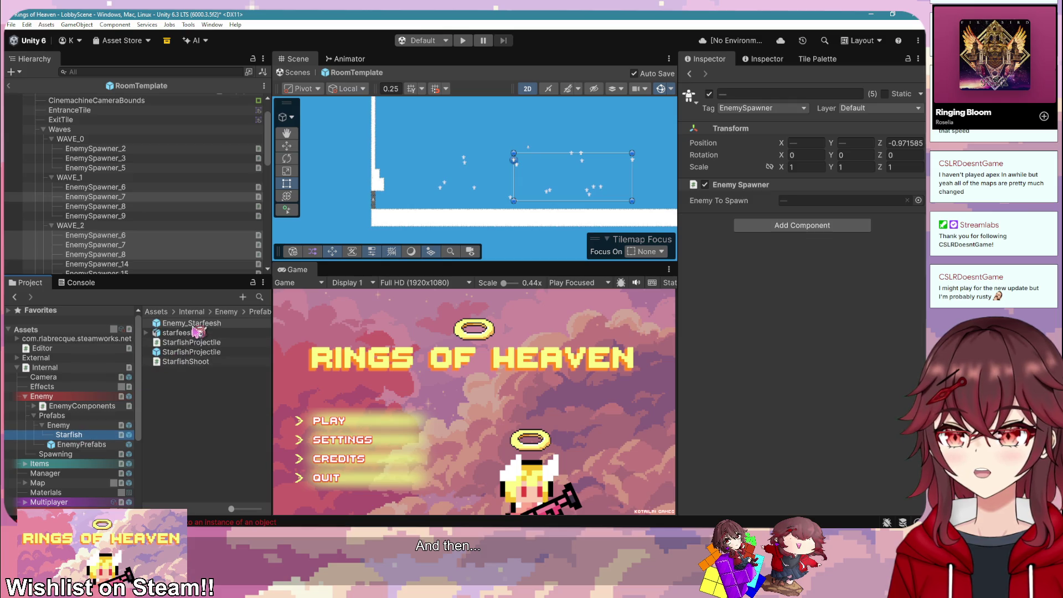
left_click_drag(198, 330, 814, 203)
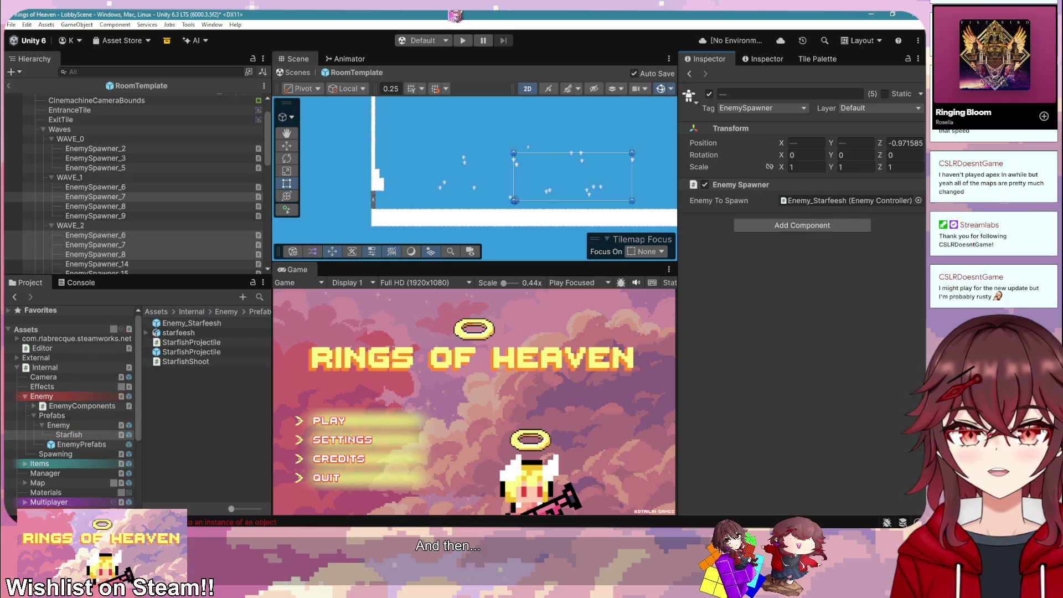
Step: Check EnemySpawner_16's enemy, then exit Prefab Mode back to LobbyScene
scroll(220, 190, "down", 3)
left_click(158, 211)
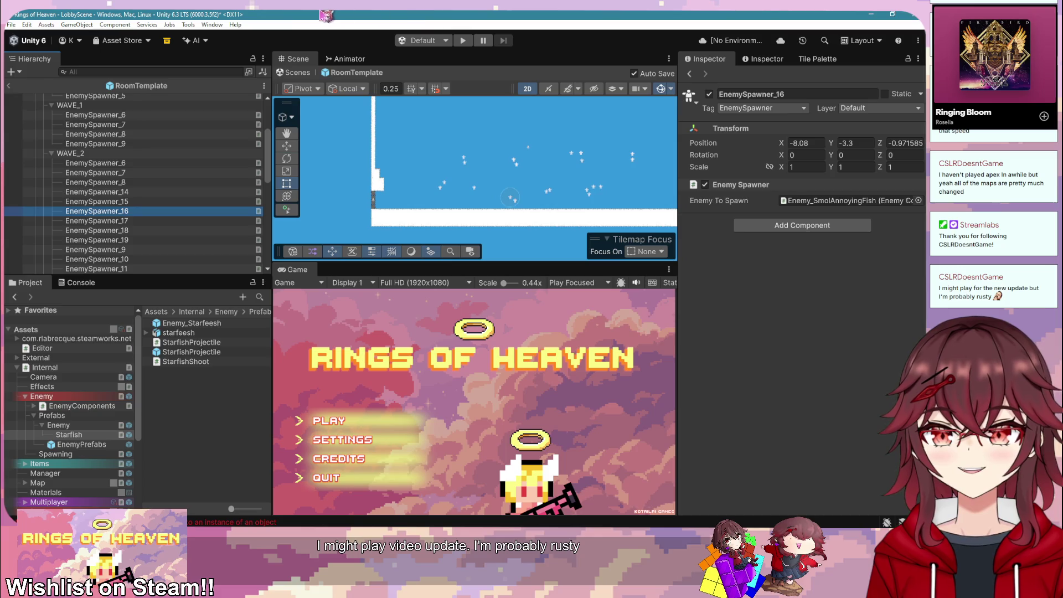
left_click(10, 88)
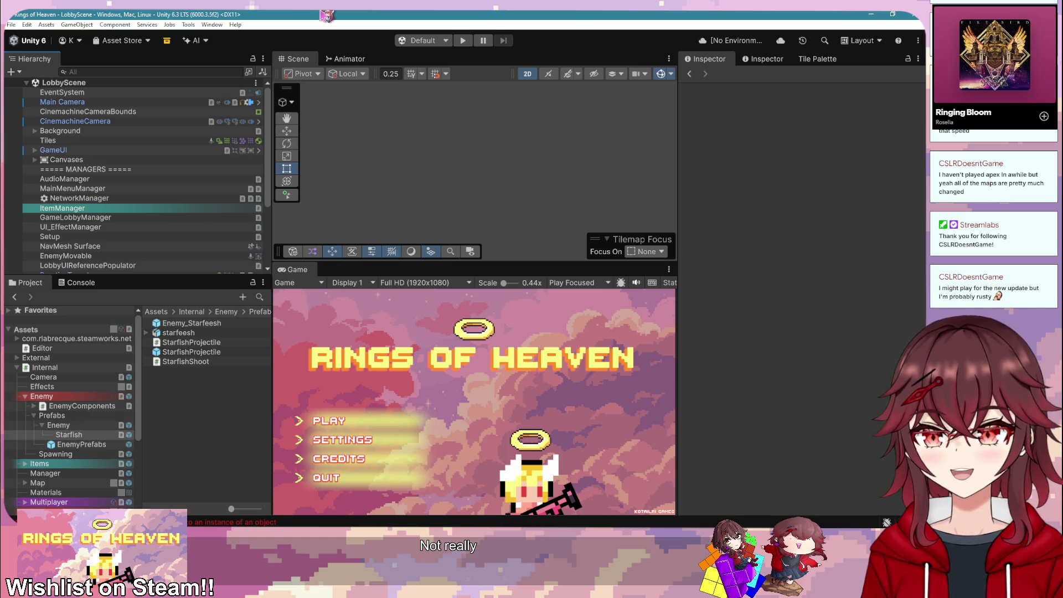
Step: Maximize the Game view, enter Play mode and start a game from the title menu
right_click(308, 271)
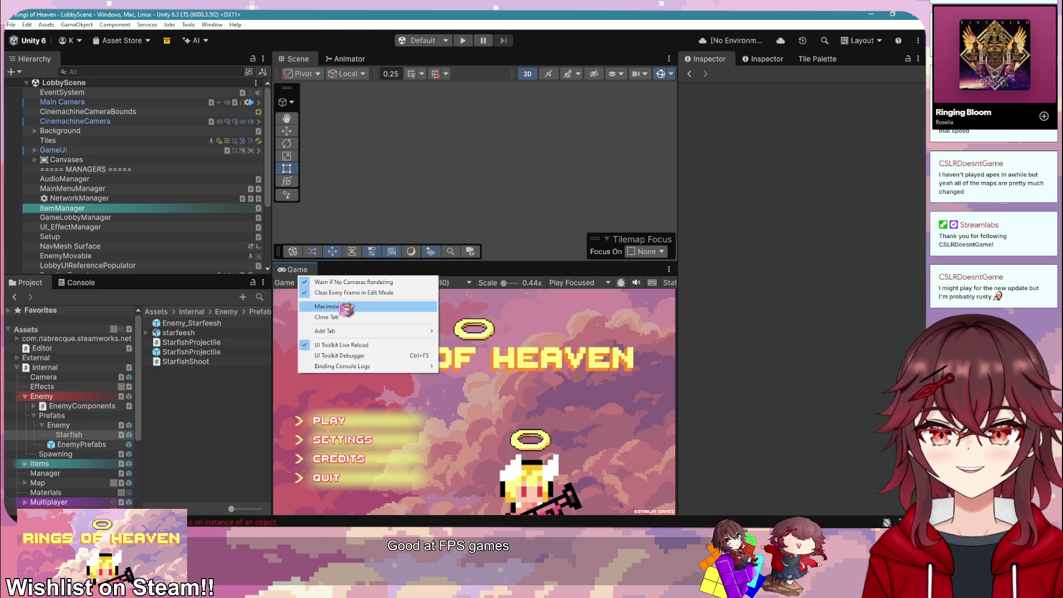
left_click(348, 310)
key("ctrl+p")
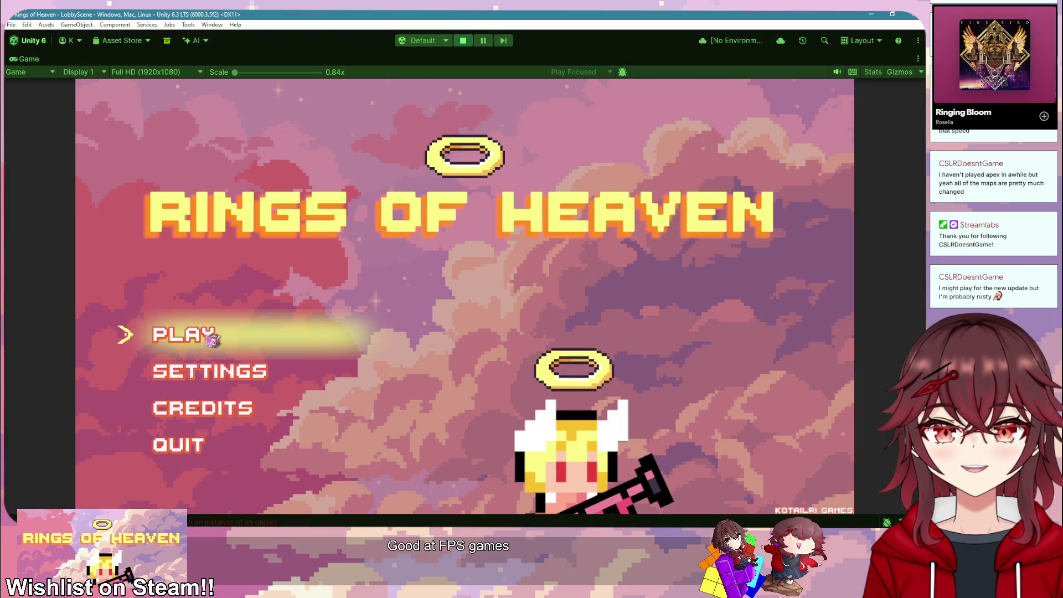
left_click(200, 338)
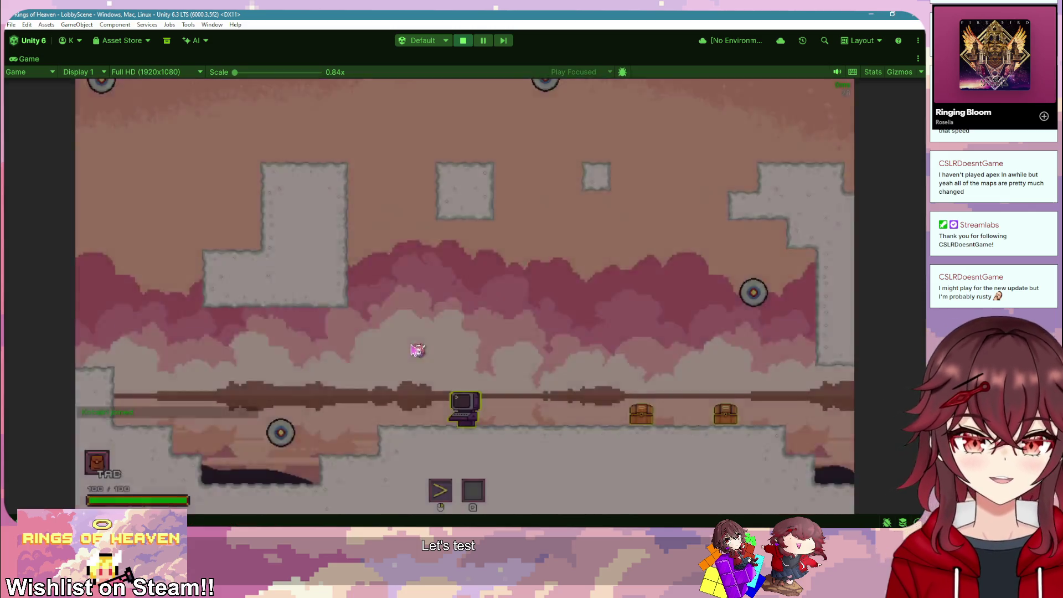
Step: Walk through the lobby to the terminal and open the character-select panel
key("d")
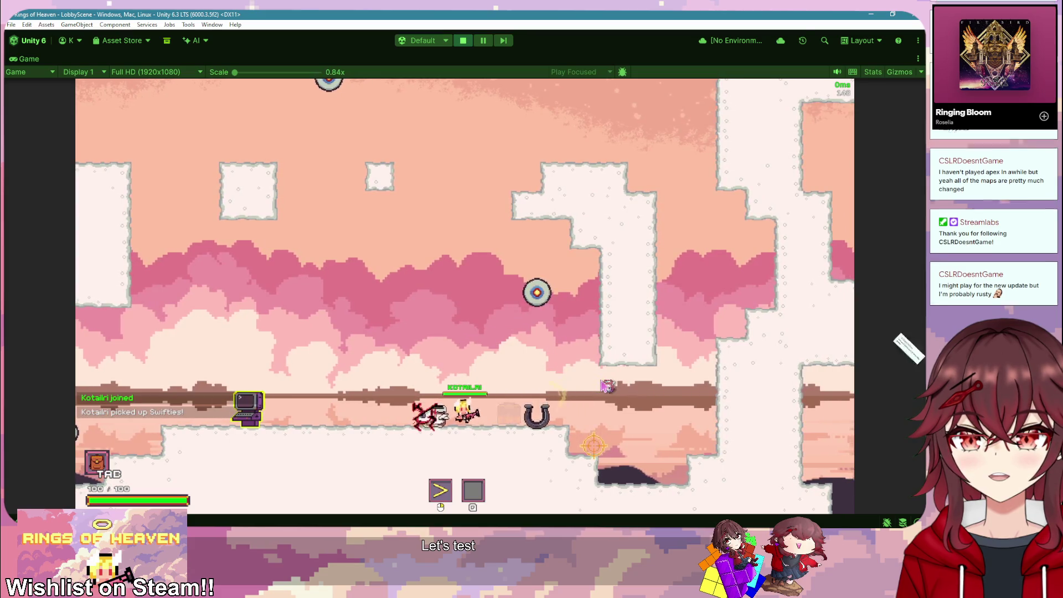
key("d")
key("space")
key("a")
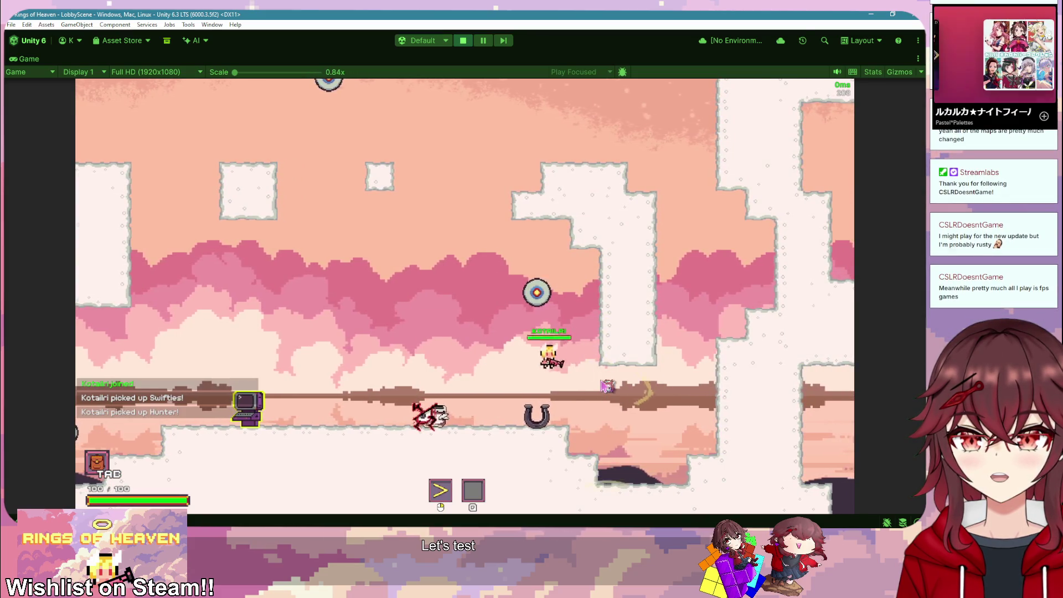
key("a")
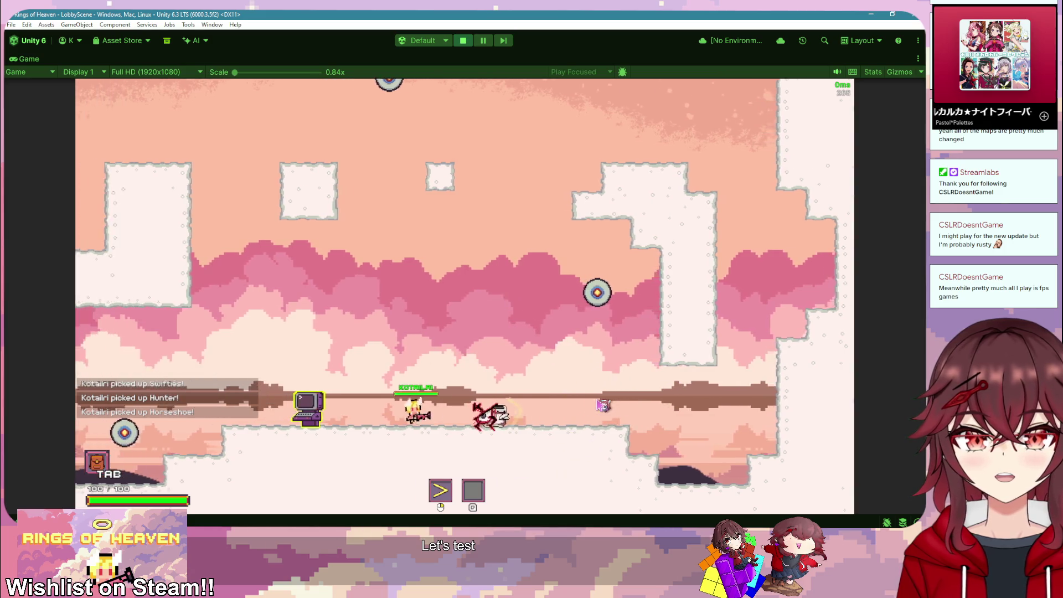
key("e")
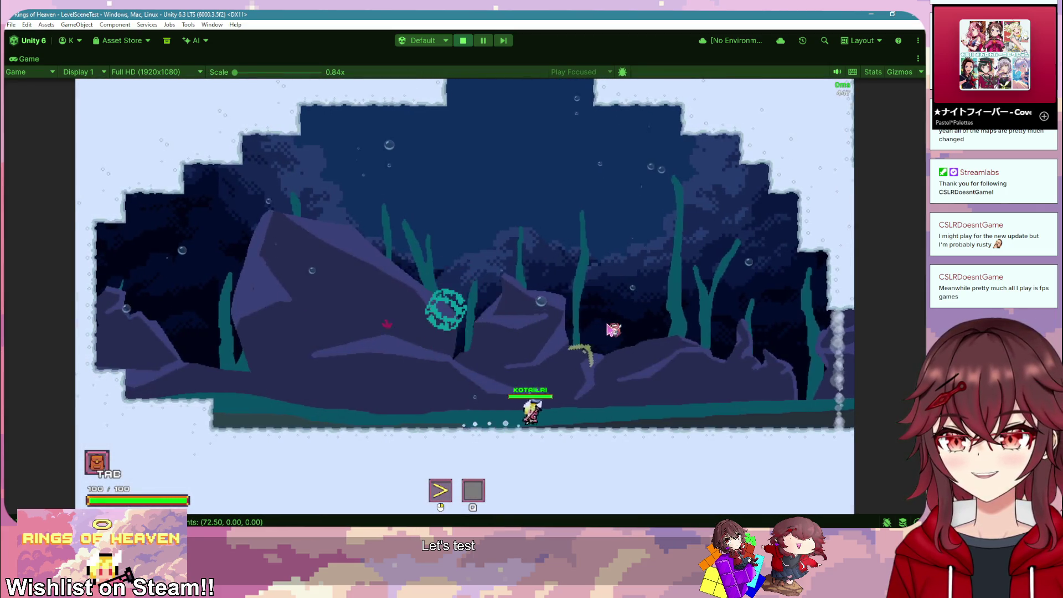
Step: Run through the underwater level to meet the starfish enemy, then stop Play mode
key("space")
key("d")
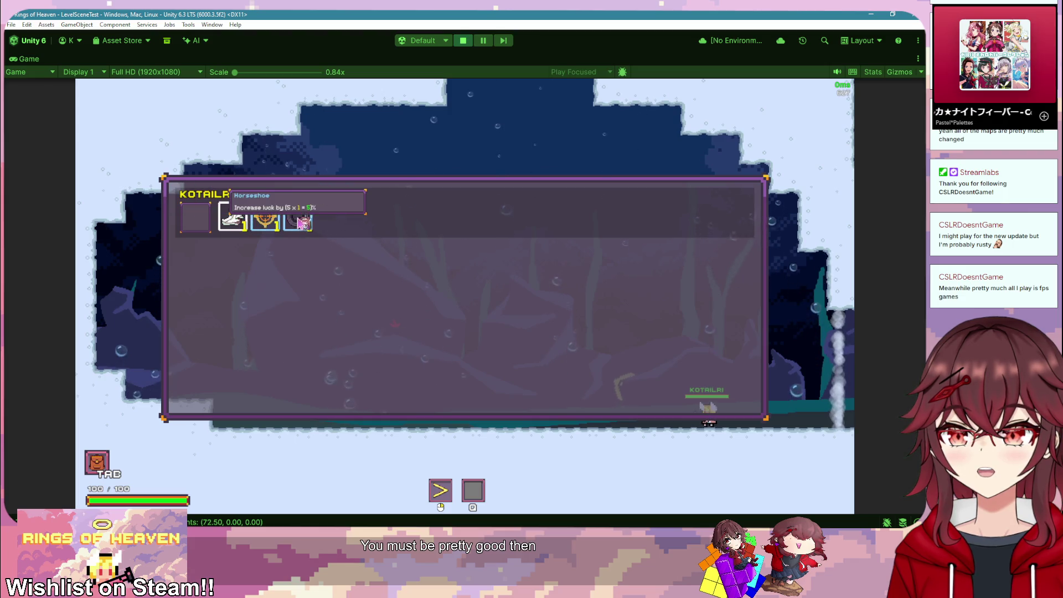
key("a")
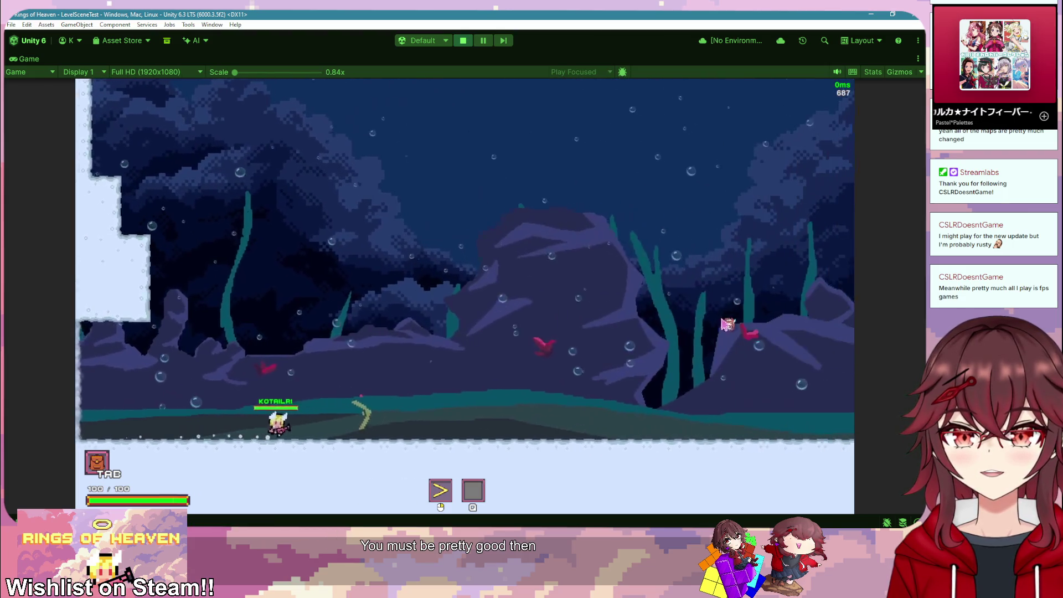
key("a")
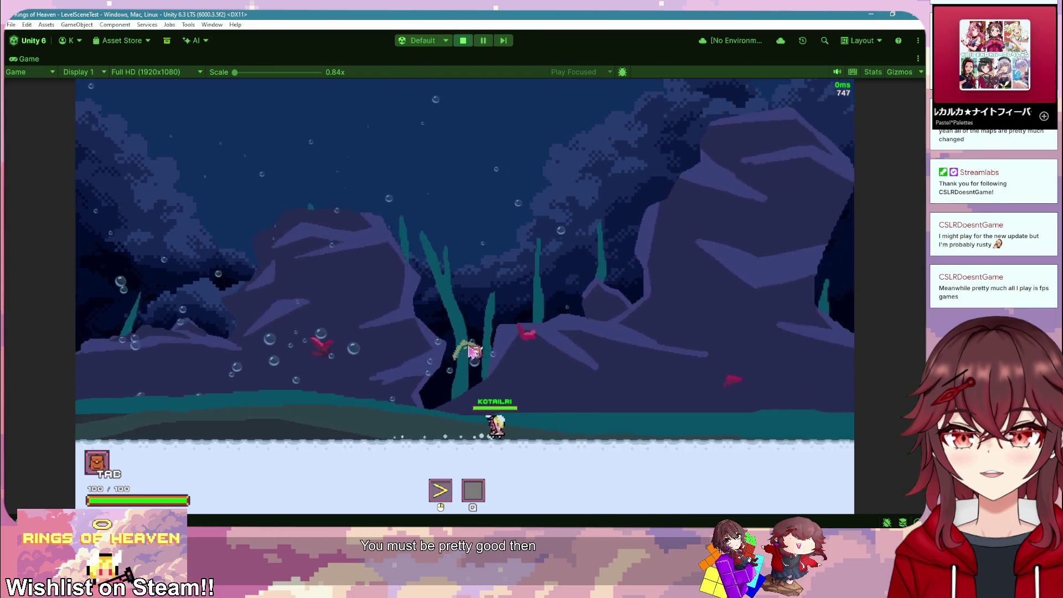
key("d")
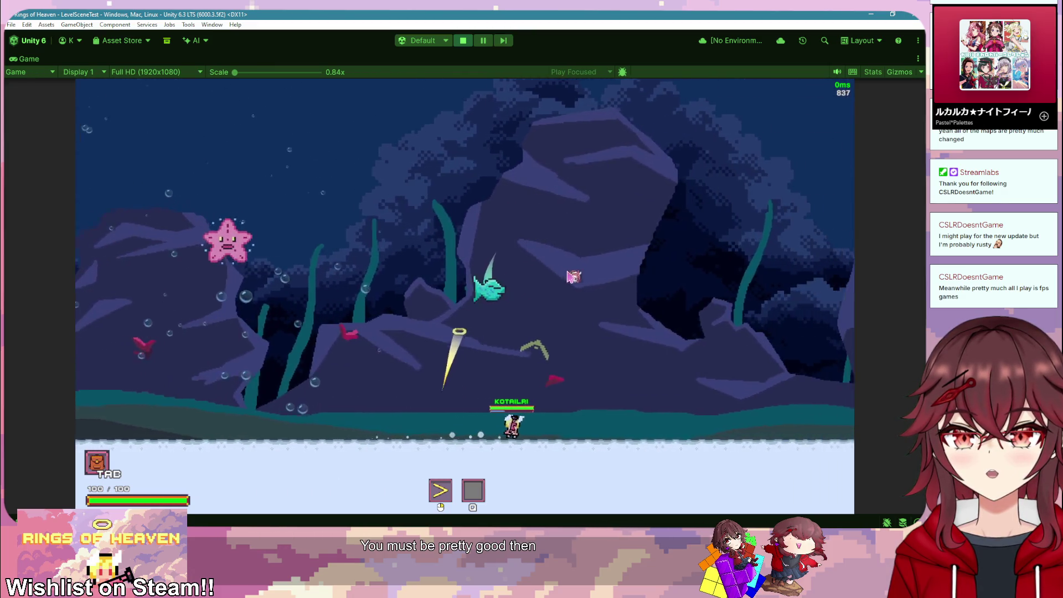
key("a")
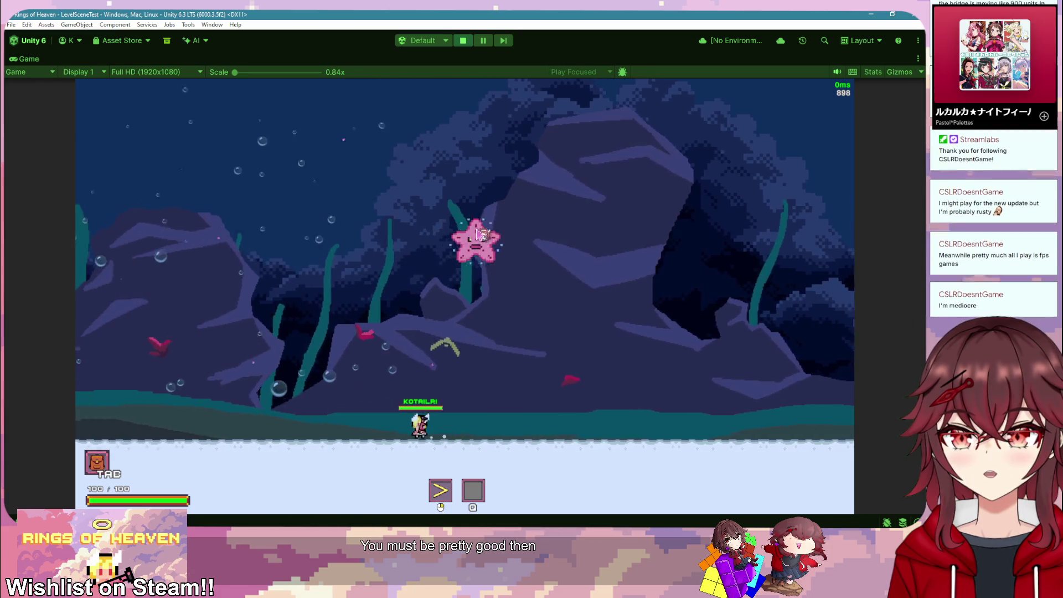
key("d")
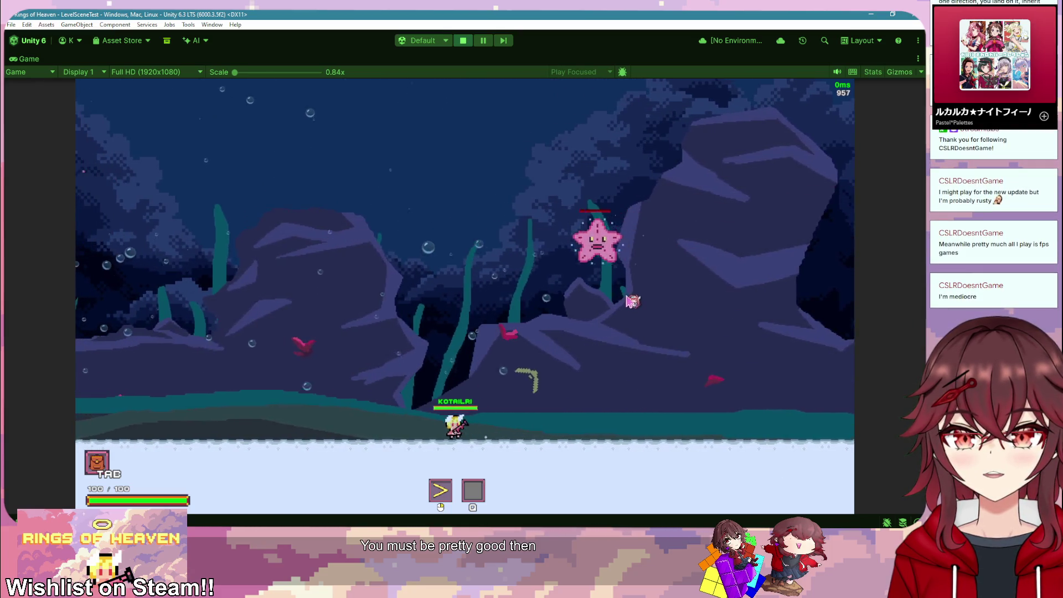
key("a")
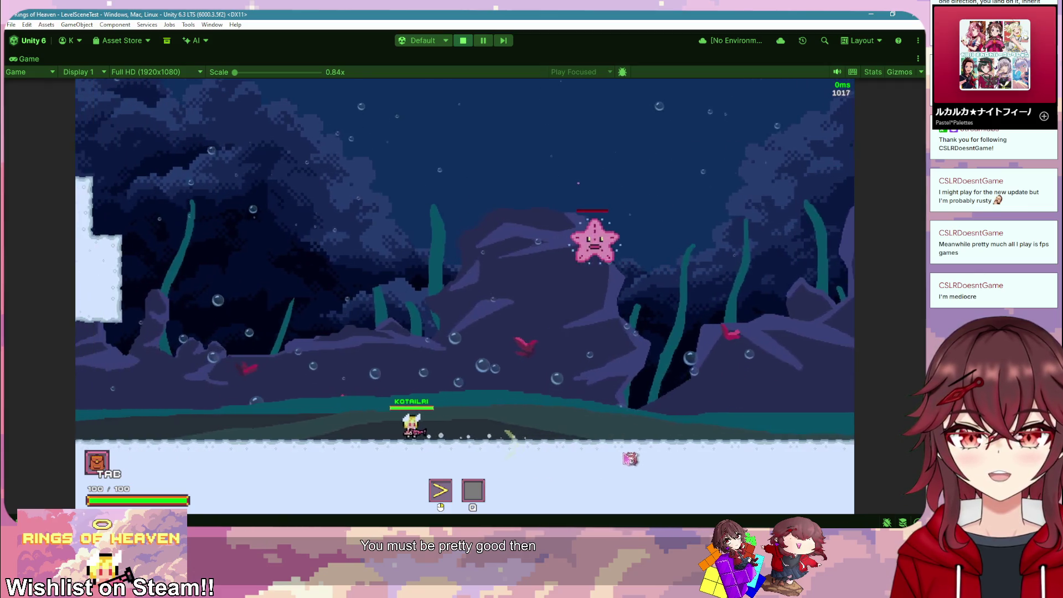
key("a")
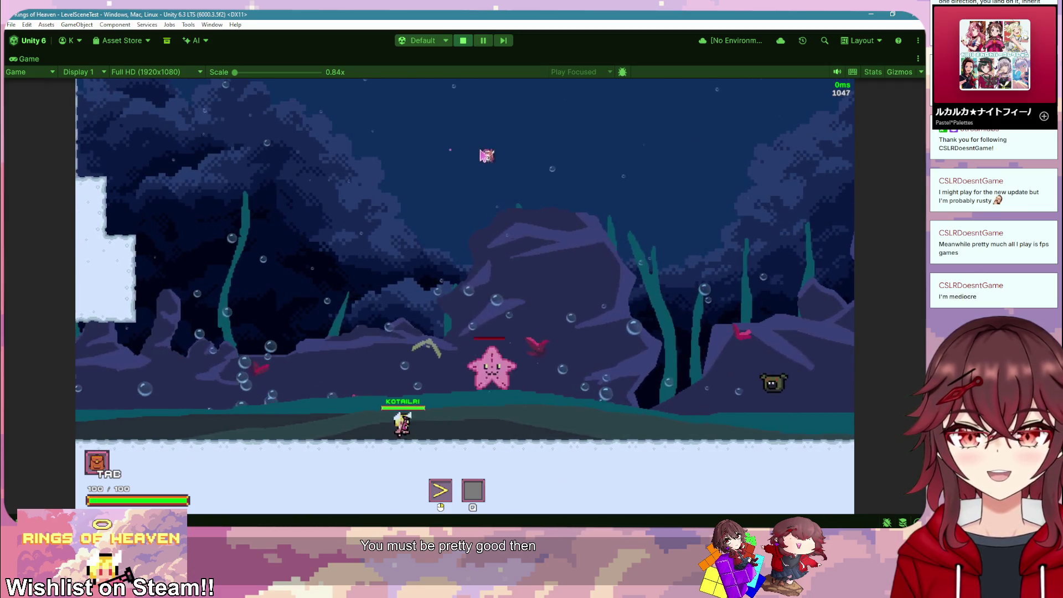
key("ctrl+p")
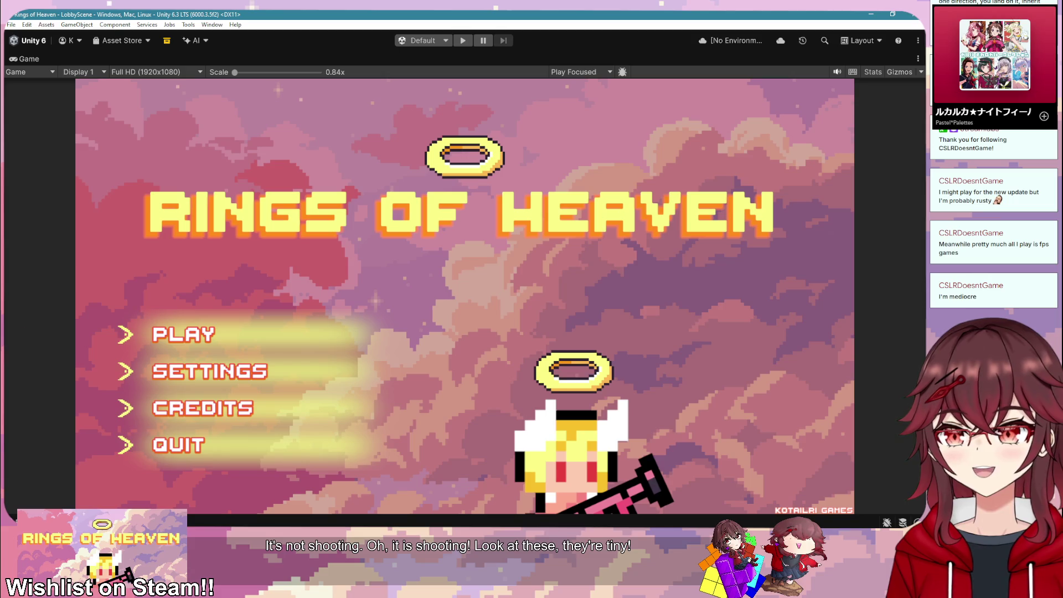
key("alt+Tab")
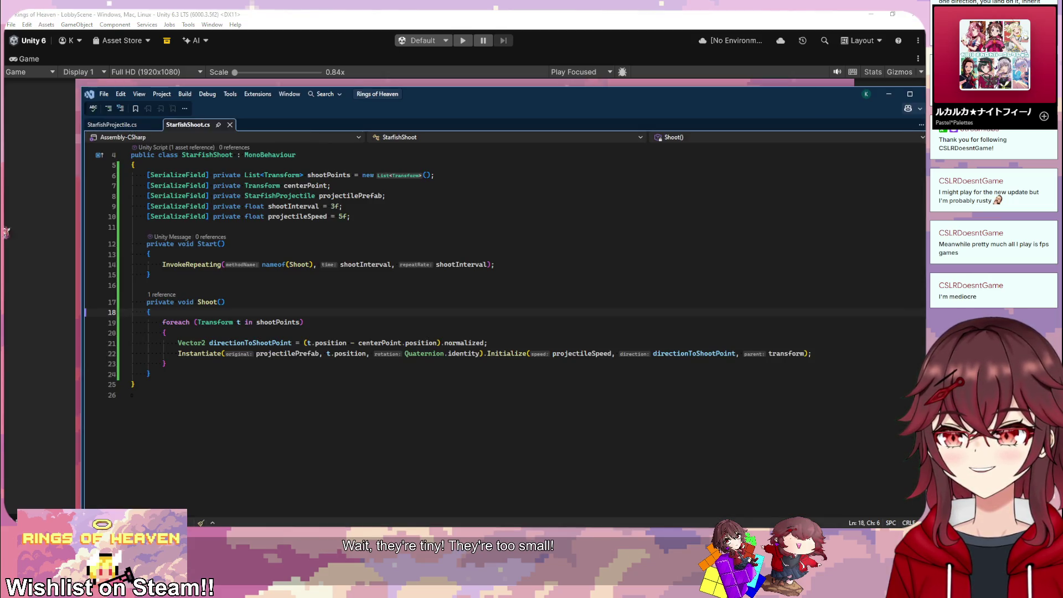
Step: Restore the editor layout, open the StarfishProjectile prefab and scrub its scale up
right_click(30, 62)
left_click(50, 67)
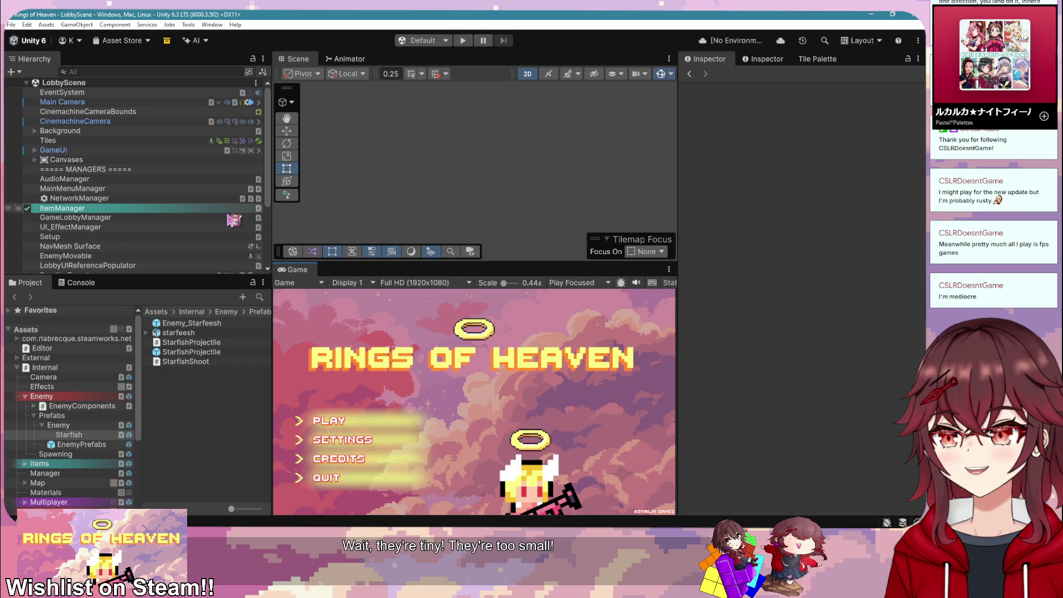
left_click(210, 352)
double_click(213, 356)
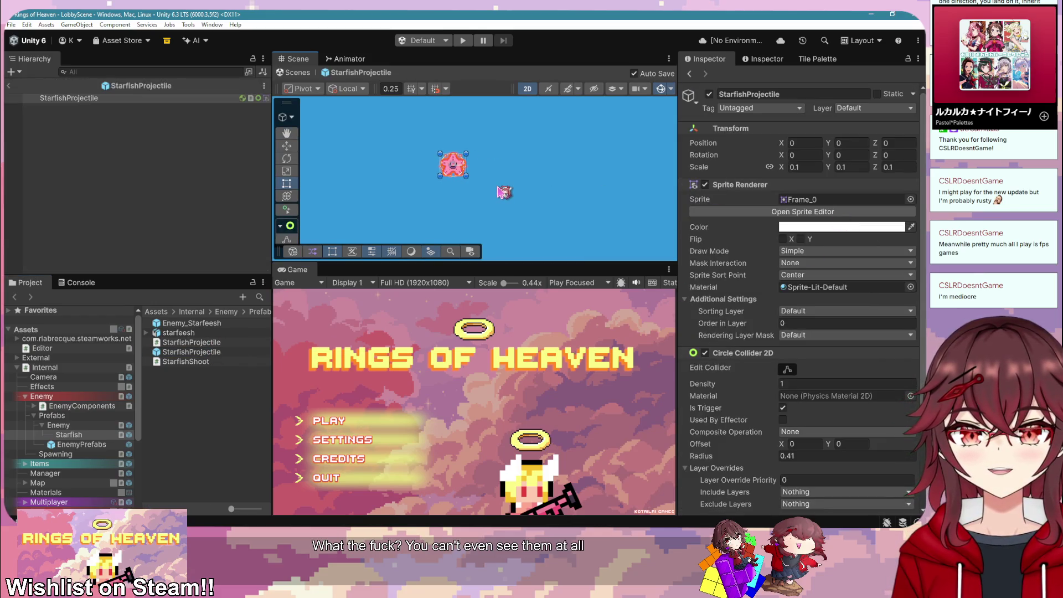
left_click(191, 352)
left_click(87, 99)
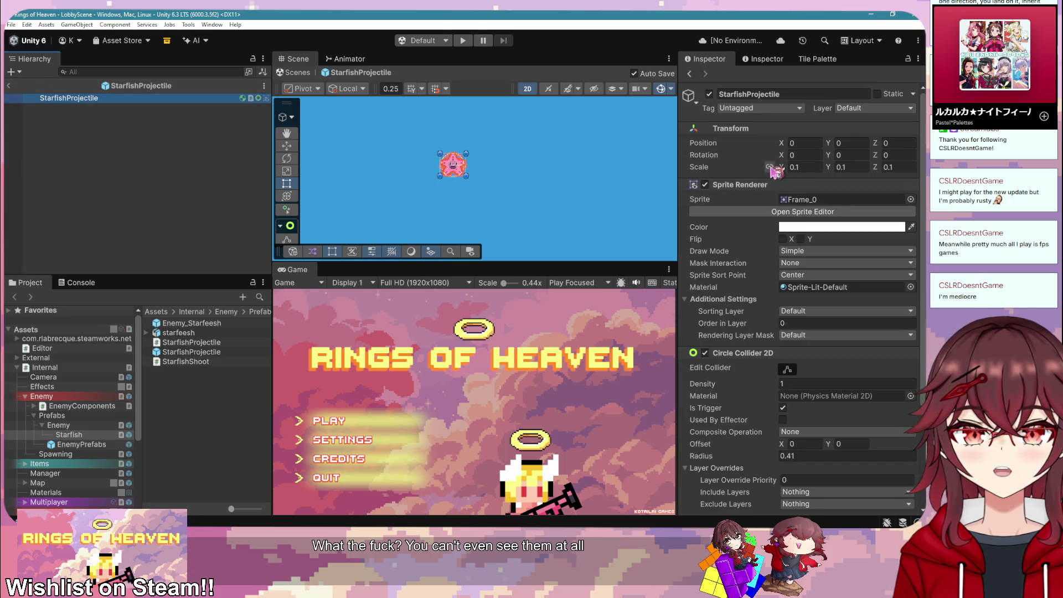
left_click_drag(782, 167, 806, 172)
Step: Set the StarfishProjectile asset's scale to 0.39 and start the game
scroll(543, 191, "down", 2)
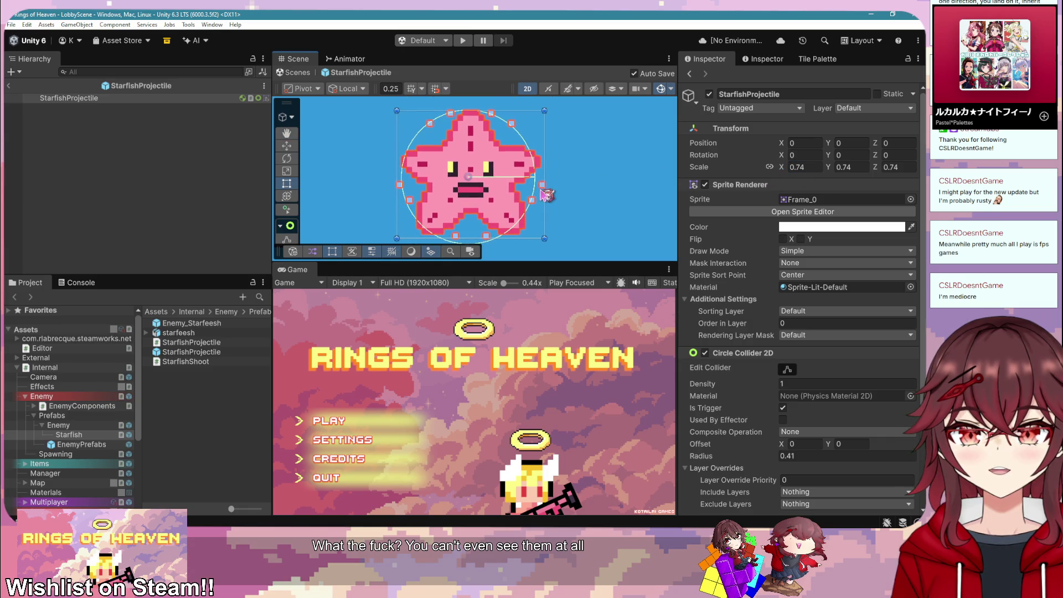
left_click(208, 361)
key("Up")
key("Up")
key("Up")
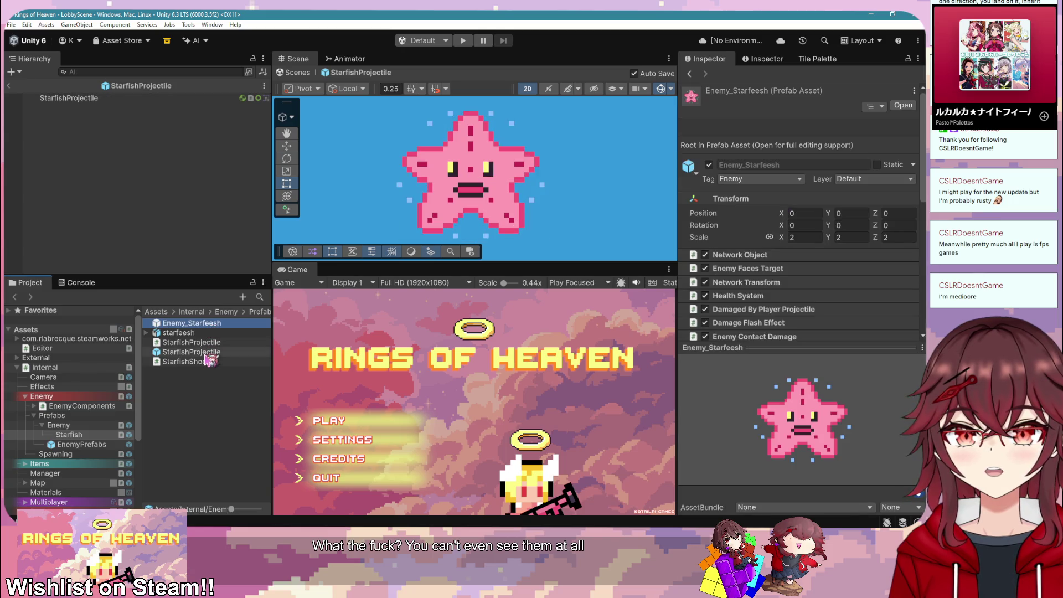
left_click(194, 352)
left_click(783, 238)
type("0.39")
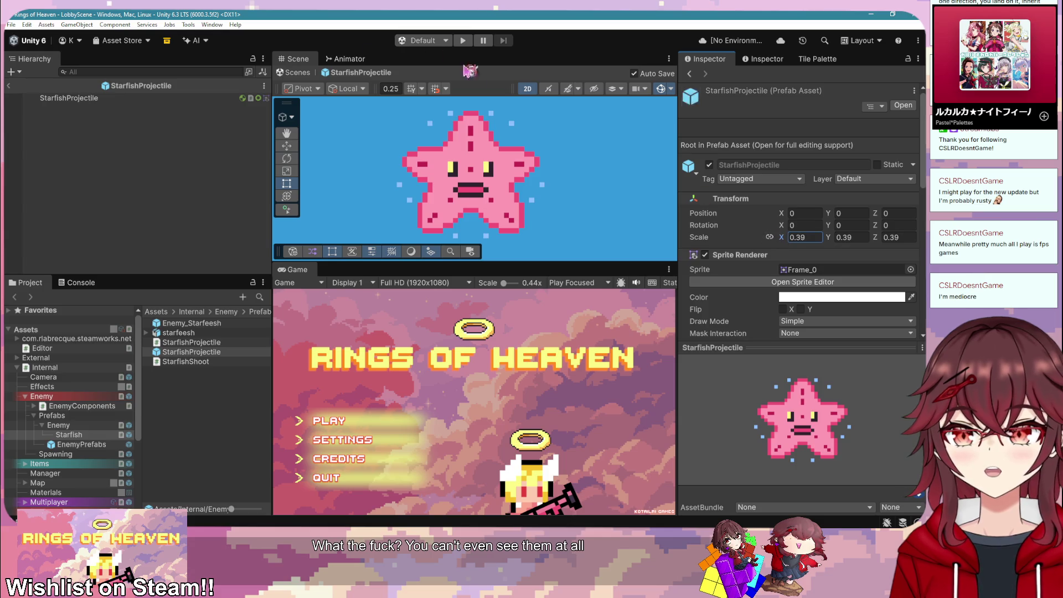
left_click(464, 41)
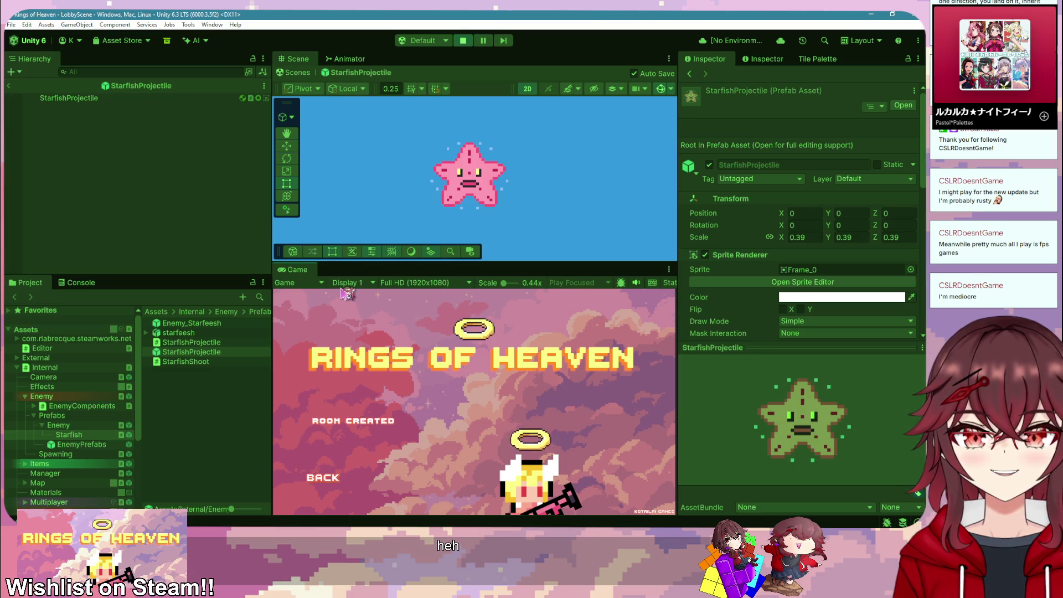
Step: Maximize the Game view and start the level from the room
right_click(288, 272)
left_click(339, 314)
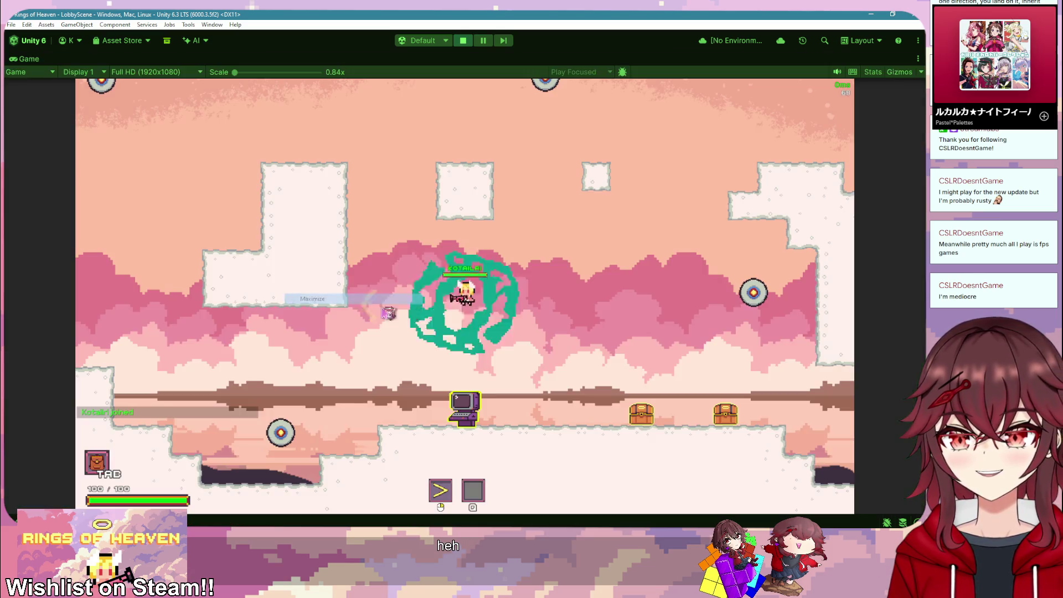
key("e")
left_click(662, 406)
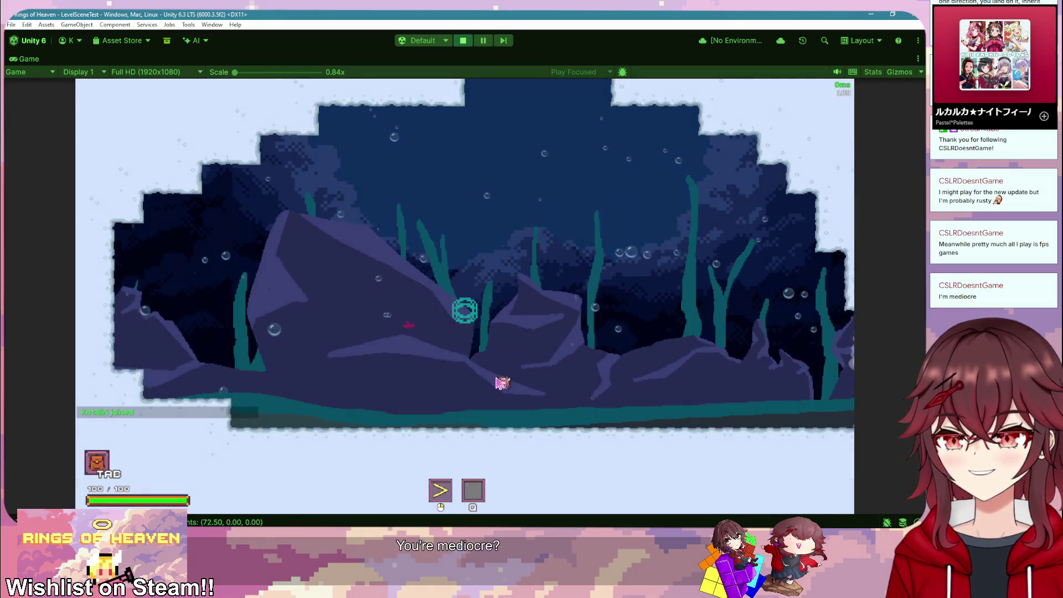
Step: Fight the starfish by running back and forth and throwing boomerangs at it
left_click(580, 374)
key("a")
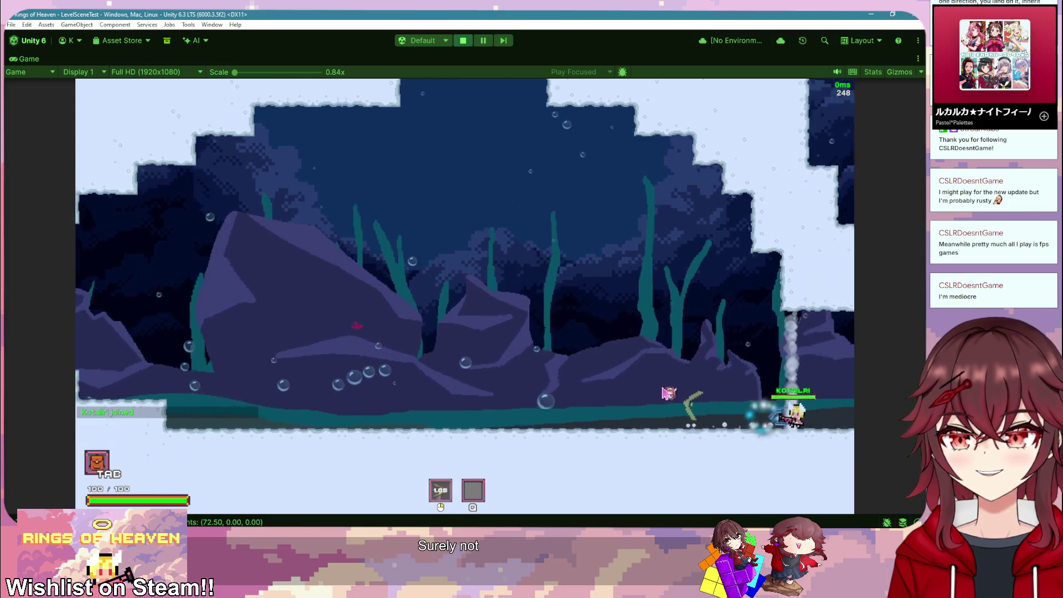
left_click(620, 338)
key("d")
left_click(647, 313)
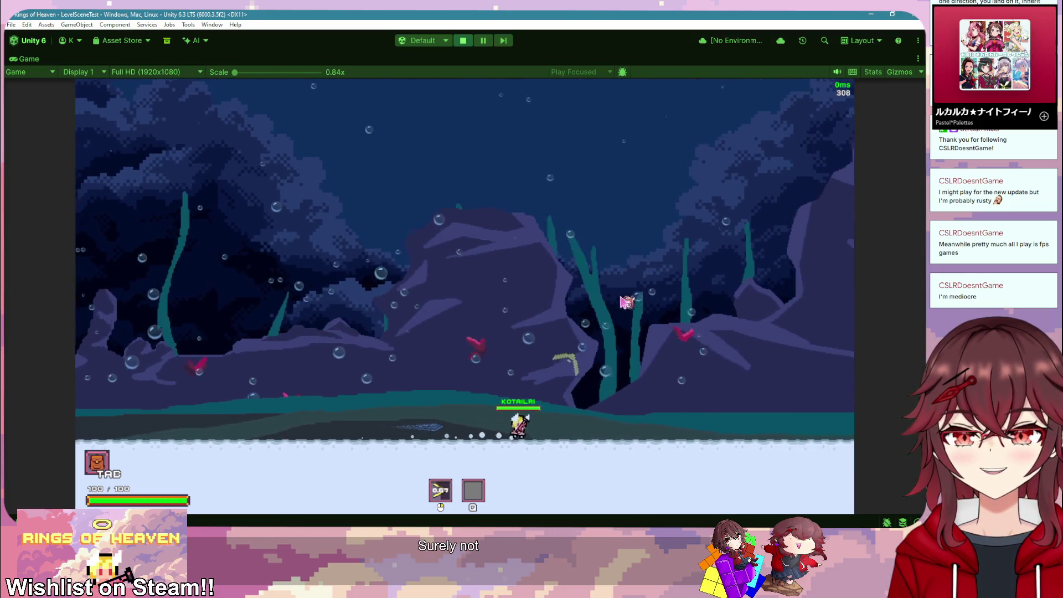
key("a")
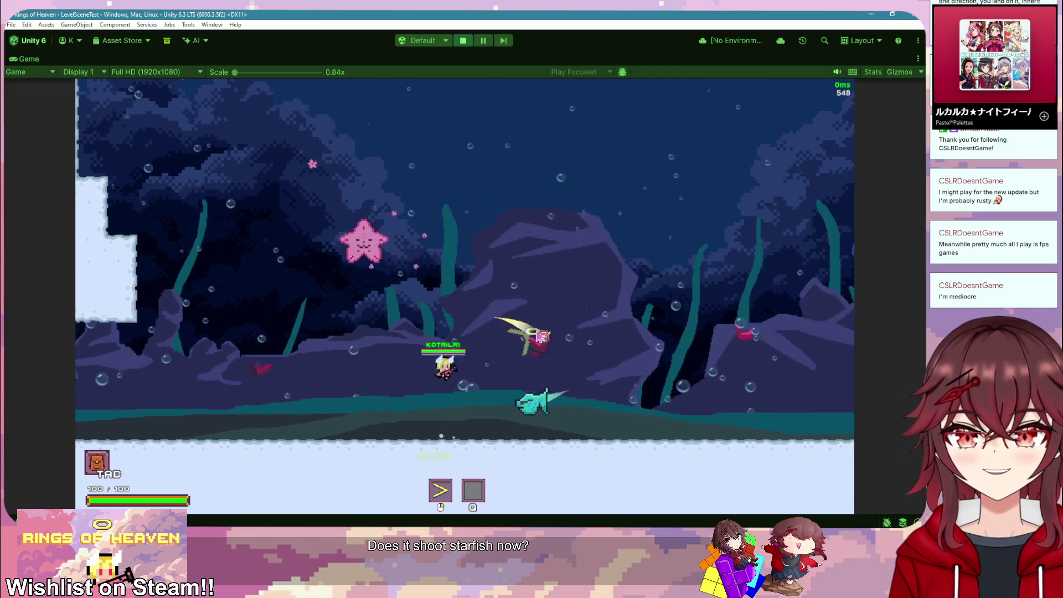
key("d")
left_click(388, 390)
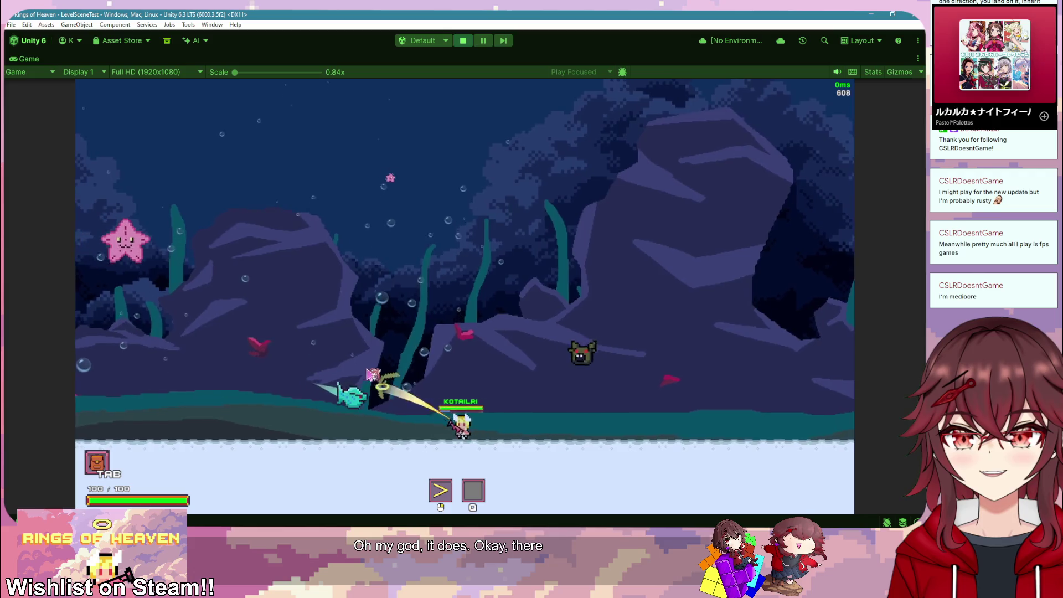
key("a")
left_click(438, 382)
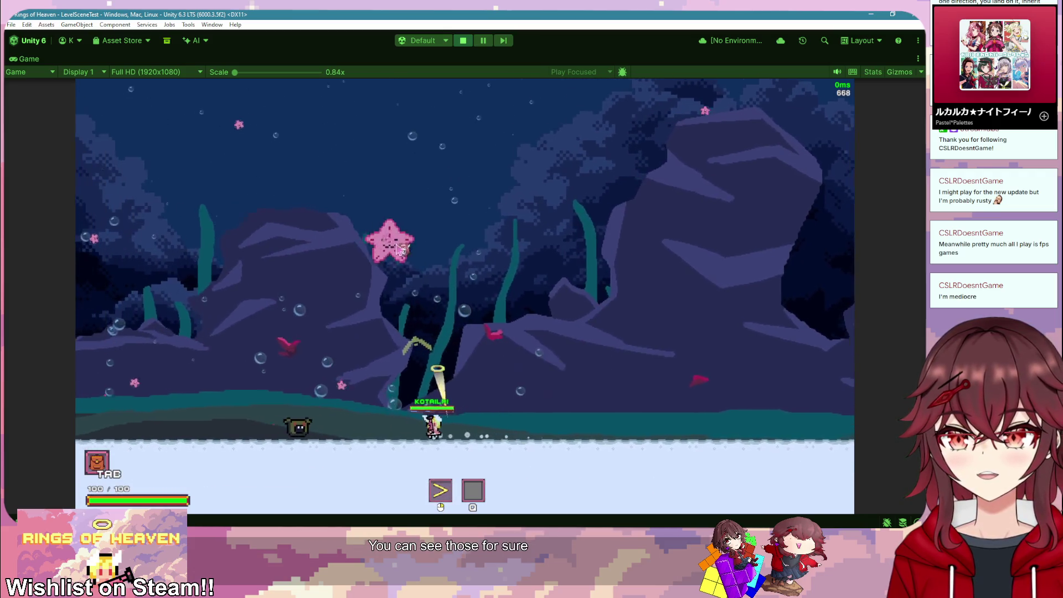
key("a")
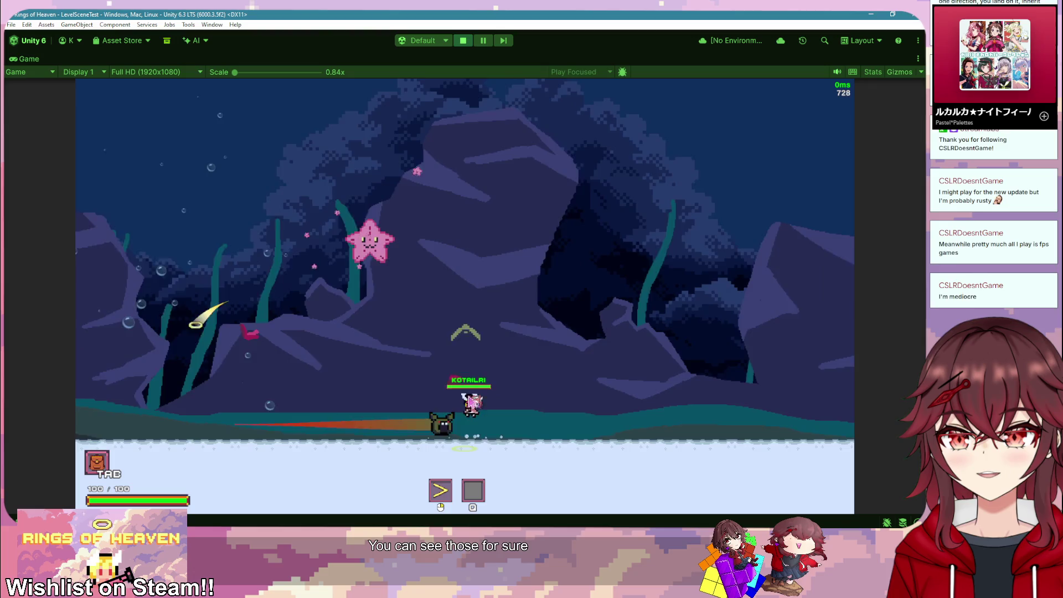
left_click(595, 426)
key("a")
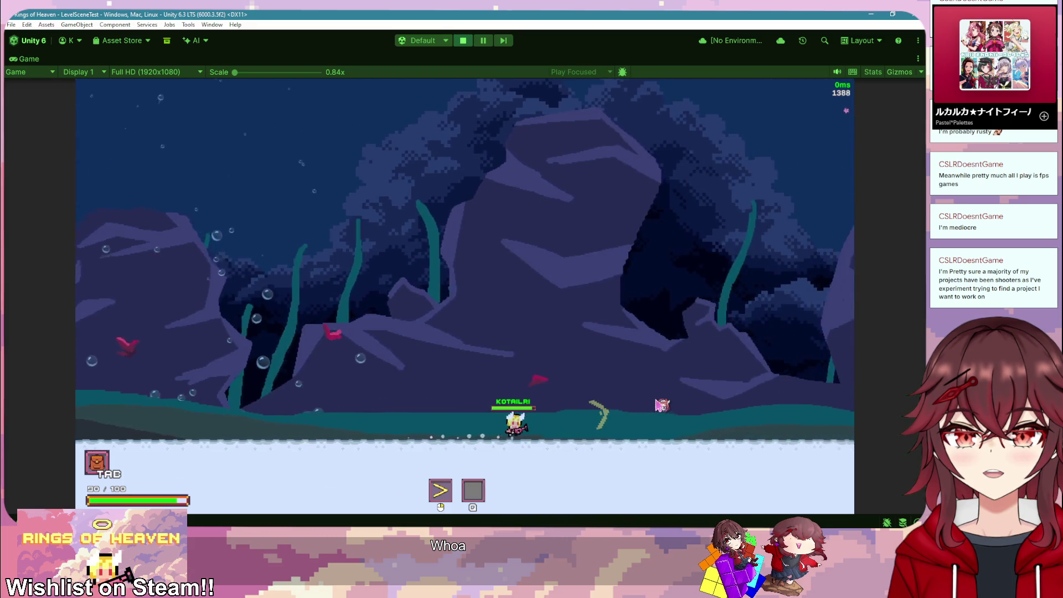
Step: Keep attacking and dodging the starfish's now-visible pink projectiles
key("a")
key("d")
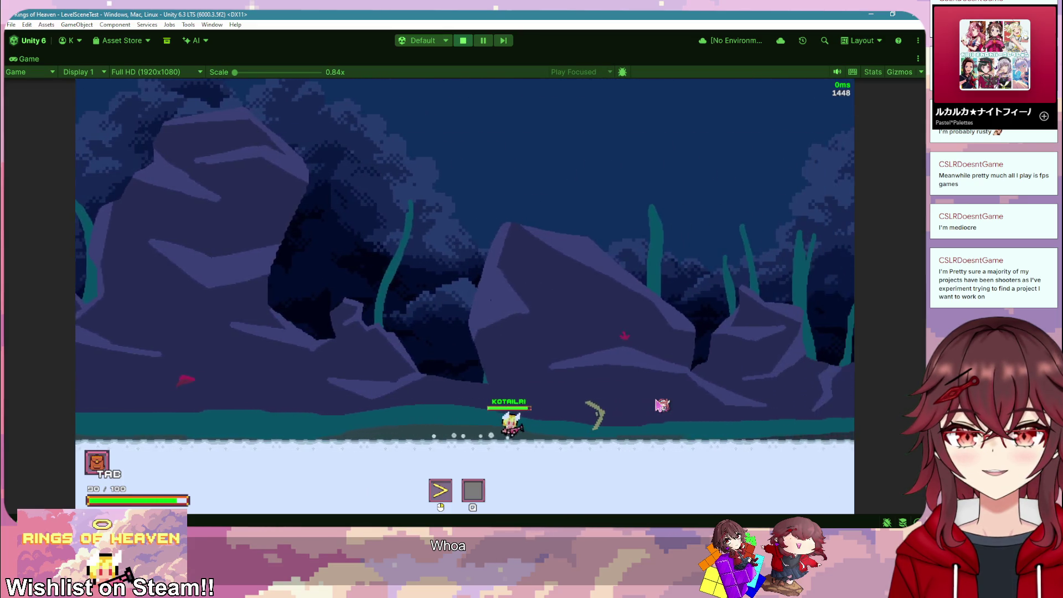
key("d")
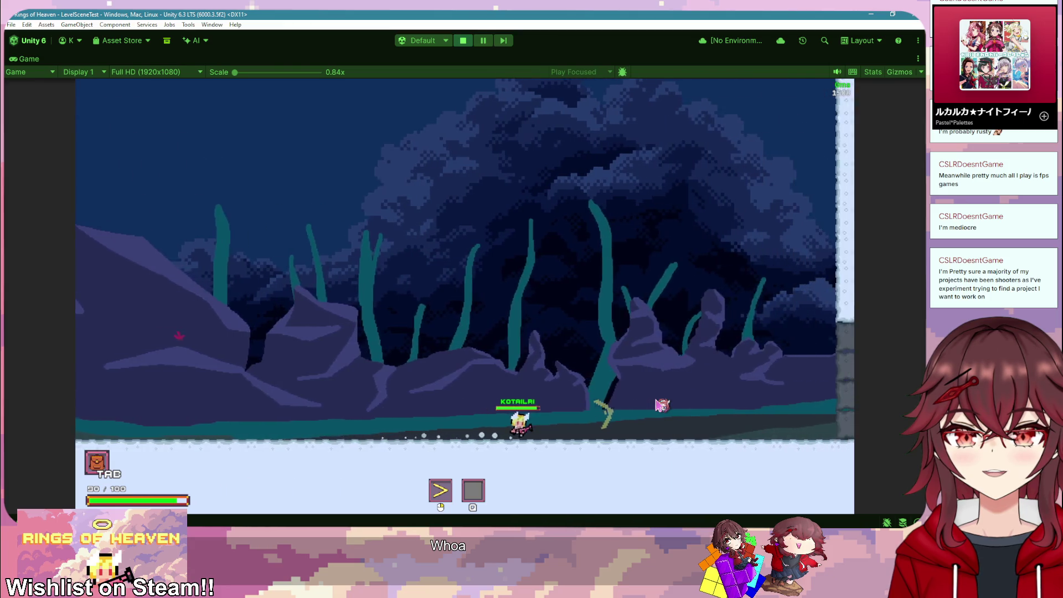
key("a")
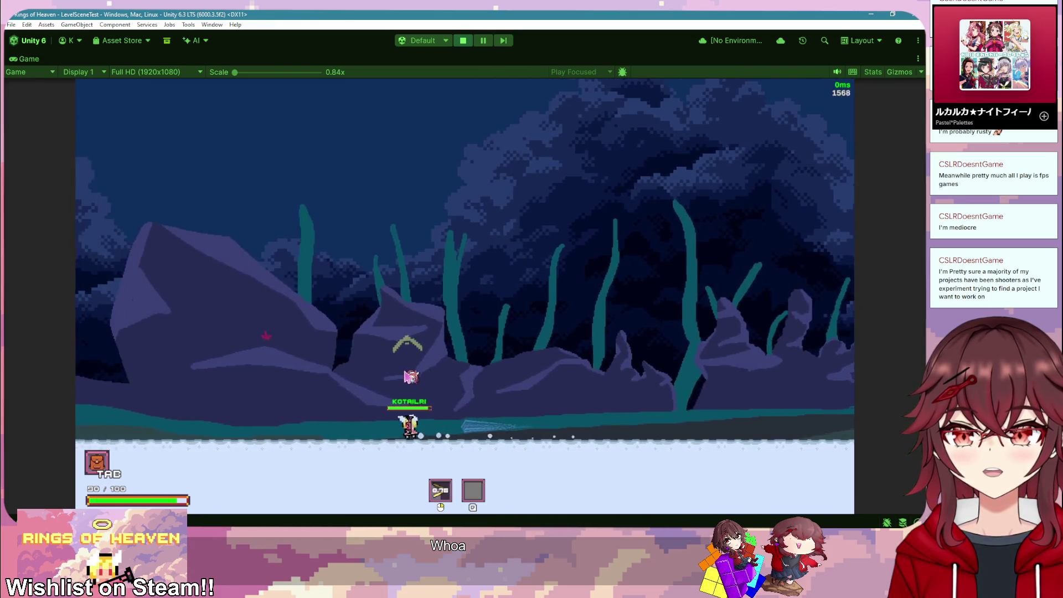
key("a")
left_click(407, 376)
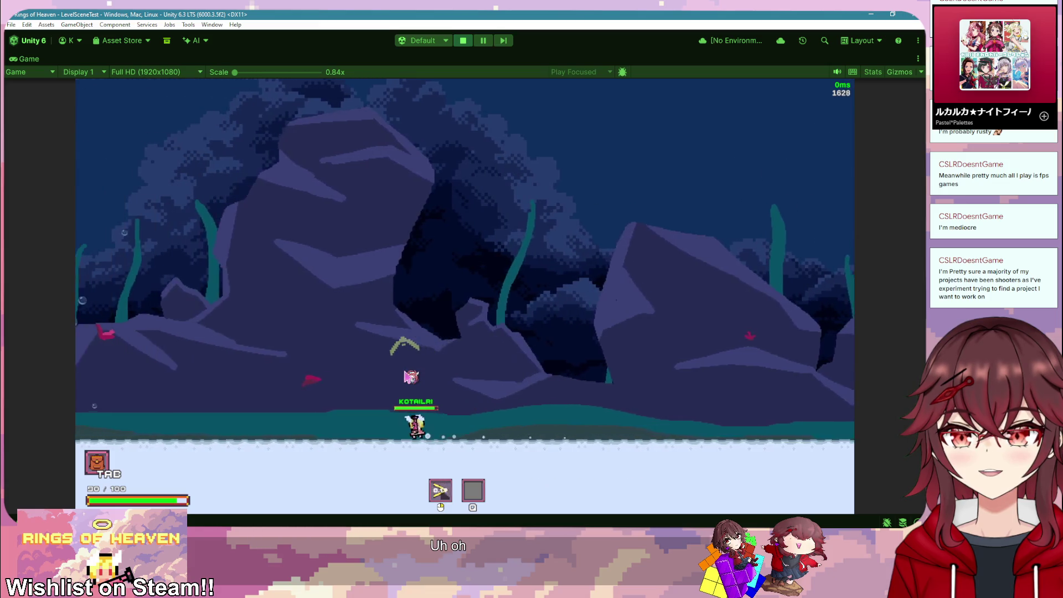
left_click(407, 376)
key("a")
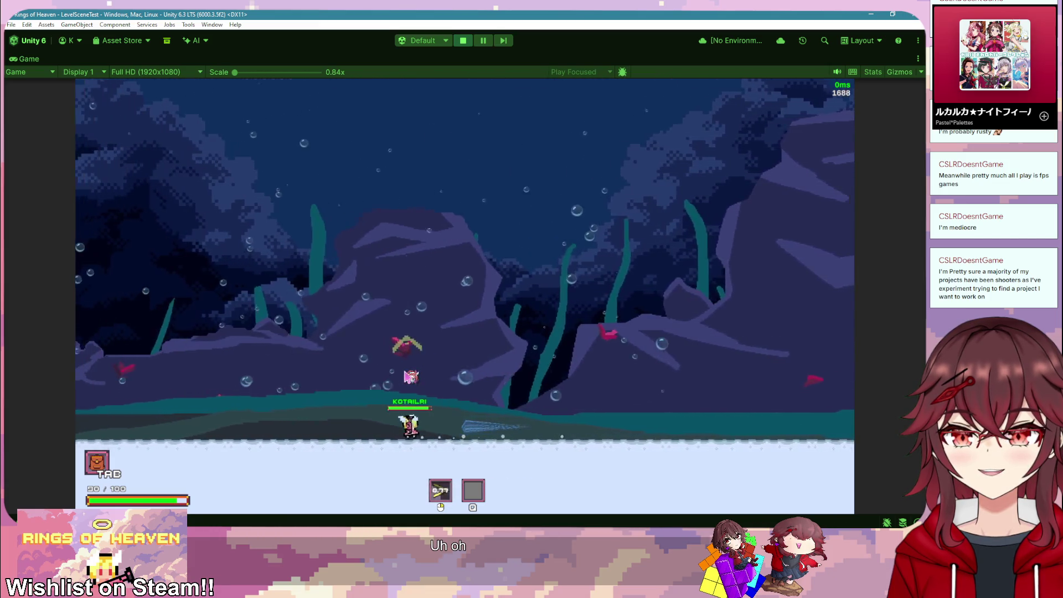
left_click(326, 382)
key("a")
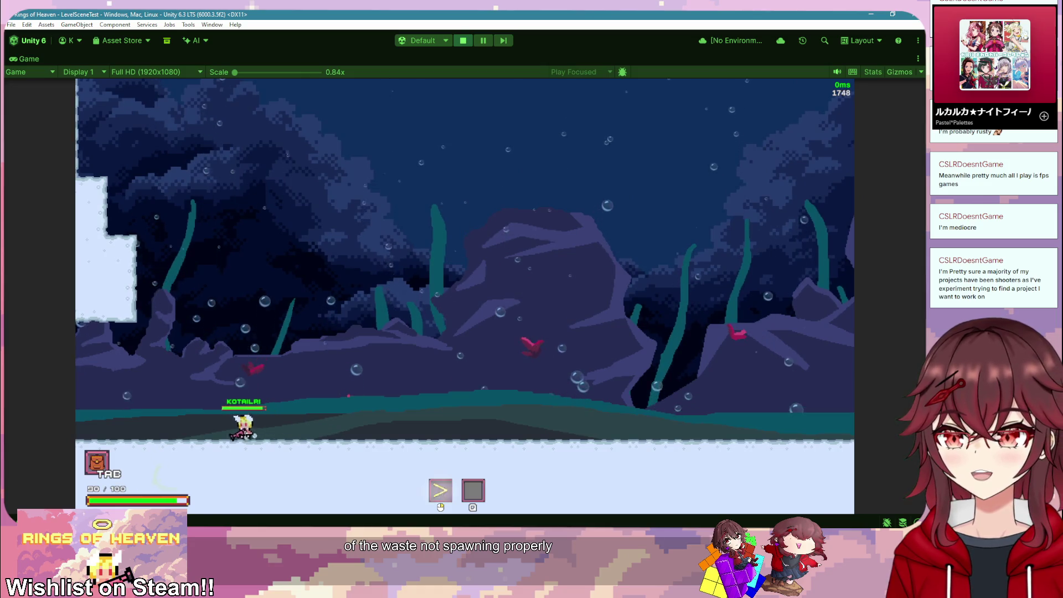
key("d")
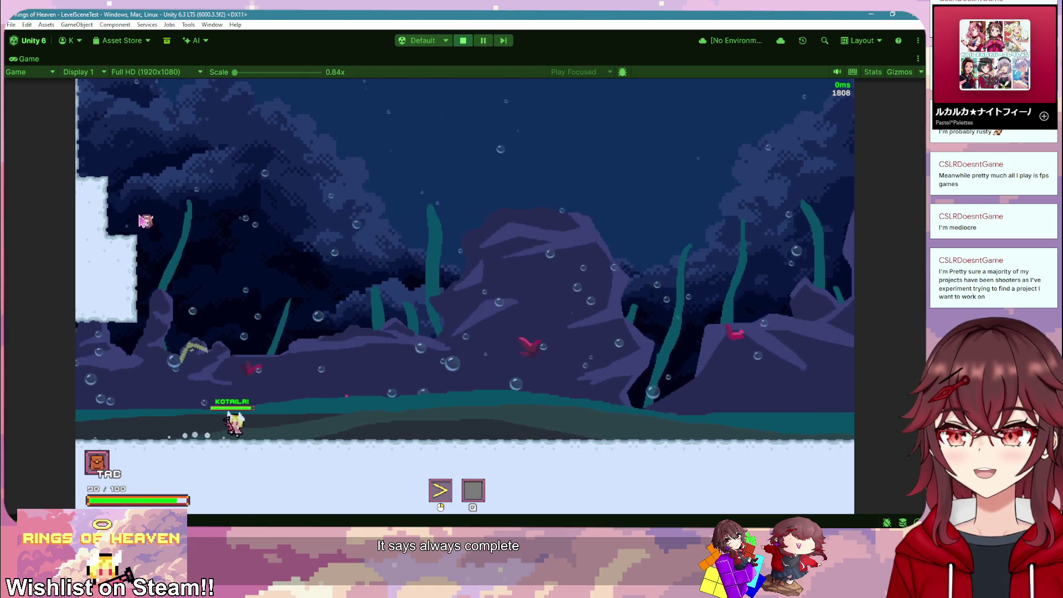
Step: Restore the full editor layout from the Game view
right_click(20, 55)
left_click(57, 86)
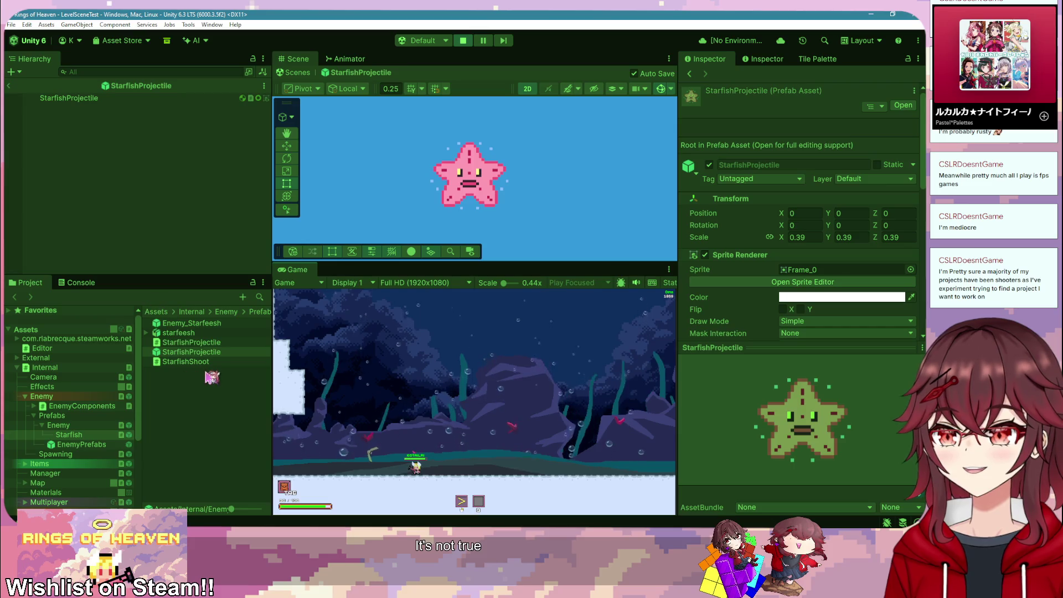
scroll(95, 413, "down", 2)
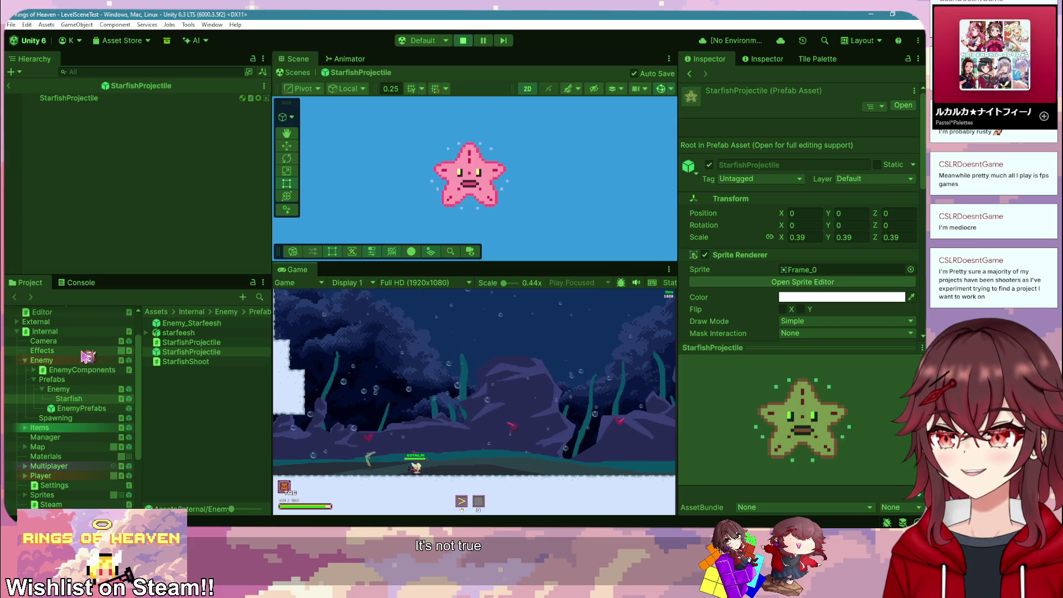
Step: Open RoomTemplate from the Map folder, dismiss the Prefab Mode warning and stop playing
left_click(81, 448)
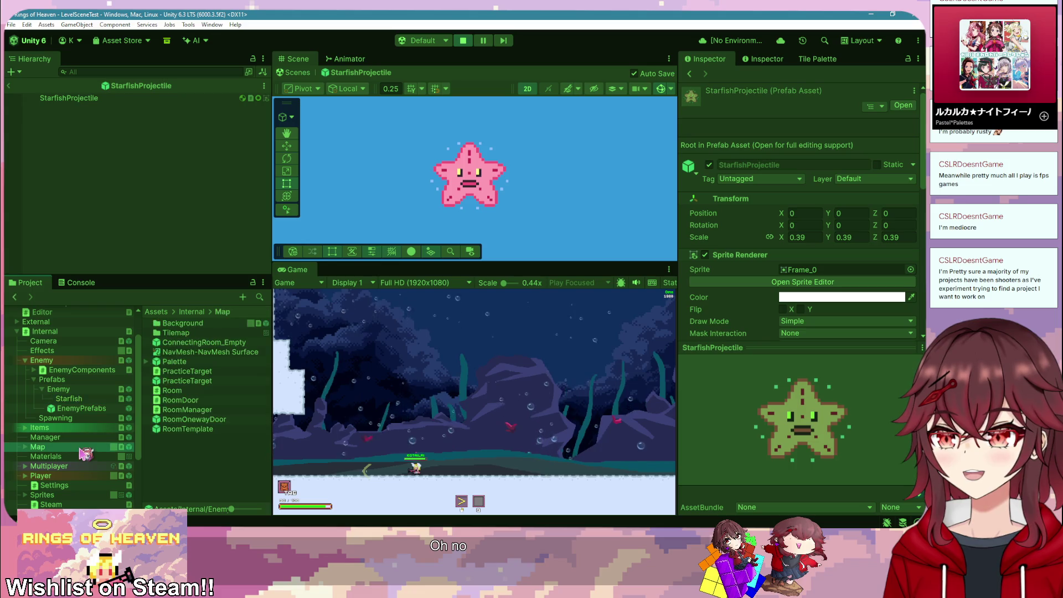
double_click(187, 429)
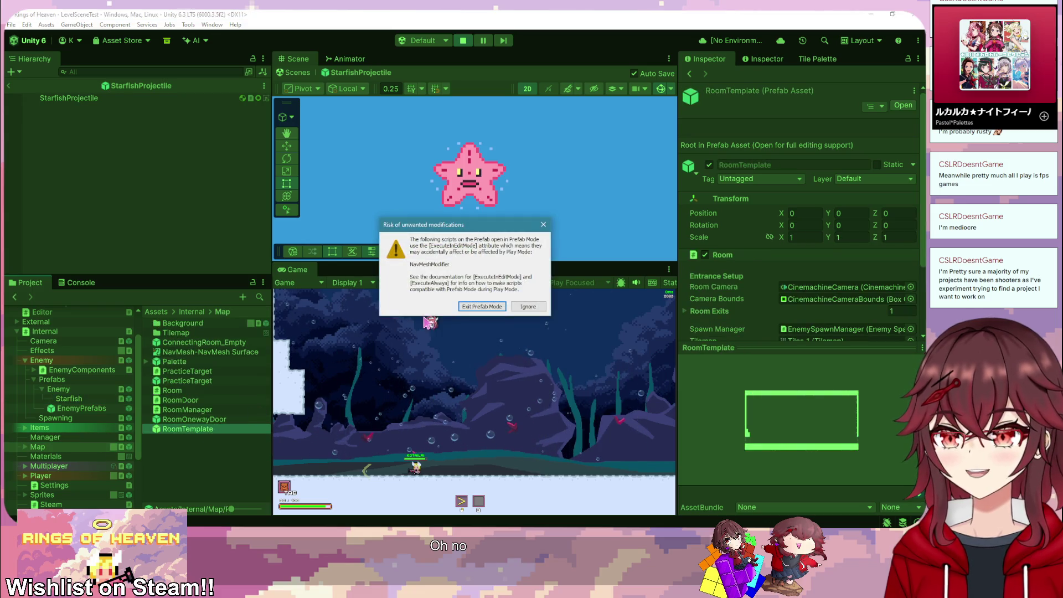
left_click(526, 308)
key("ctrl+p")
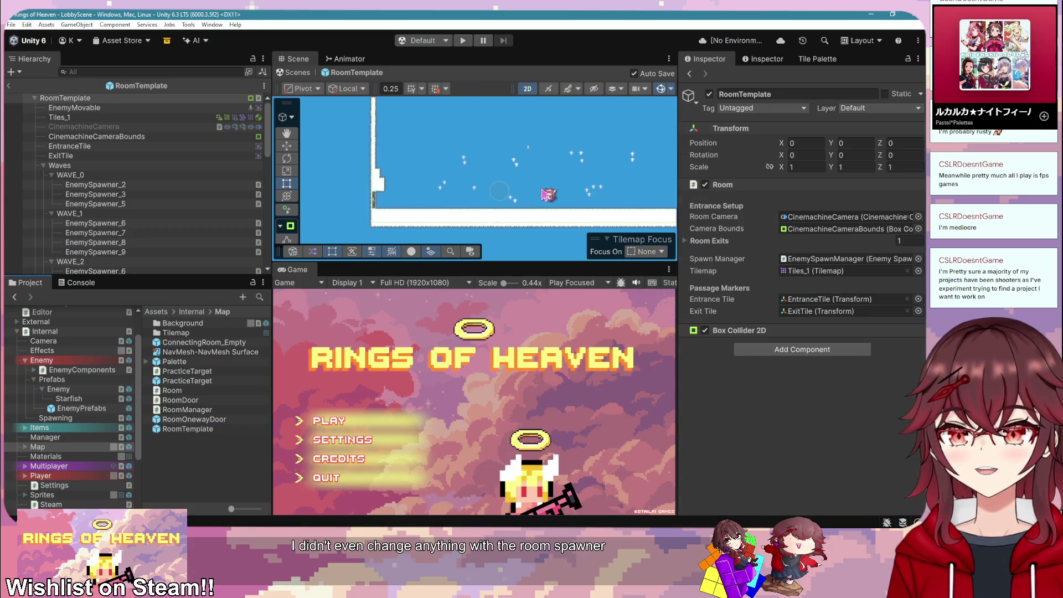
Step: Inspect RoomTemplate's children: Waves, WAVE_0 spawners, EntranceTile, camera bounds, Tiles_1 and Room settings
left_click_drag(545, 194, 470, 197)
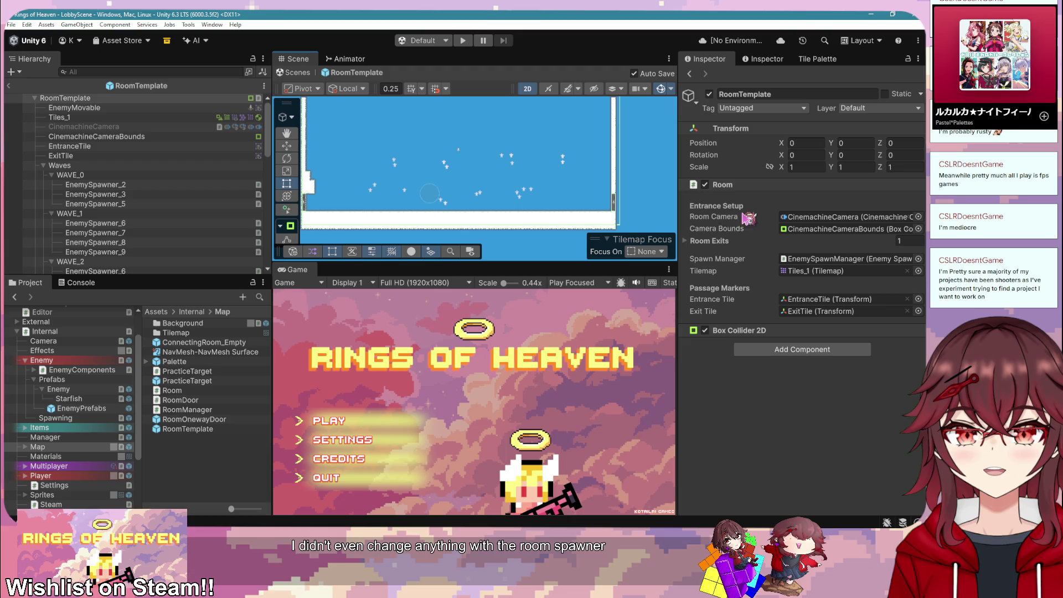
left_click(714, 242)
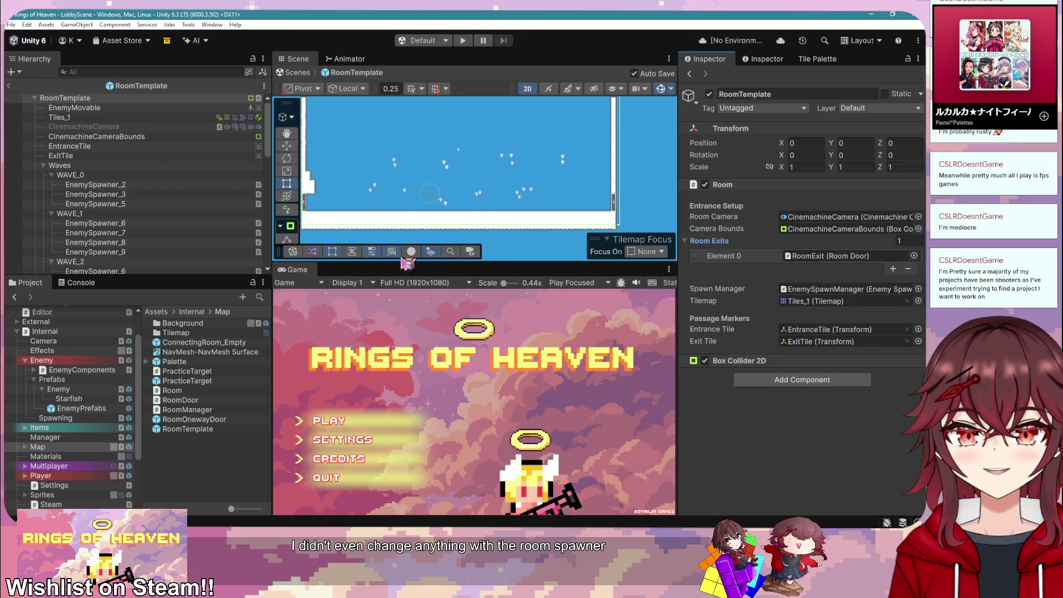
left_click(135, 167)
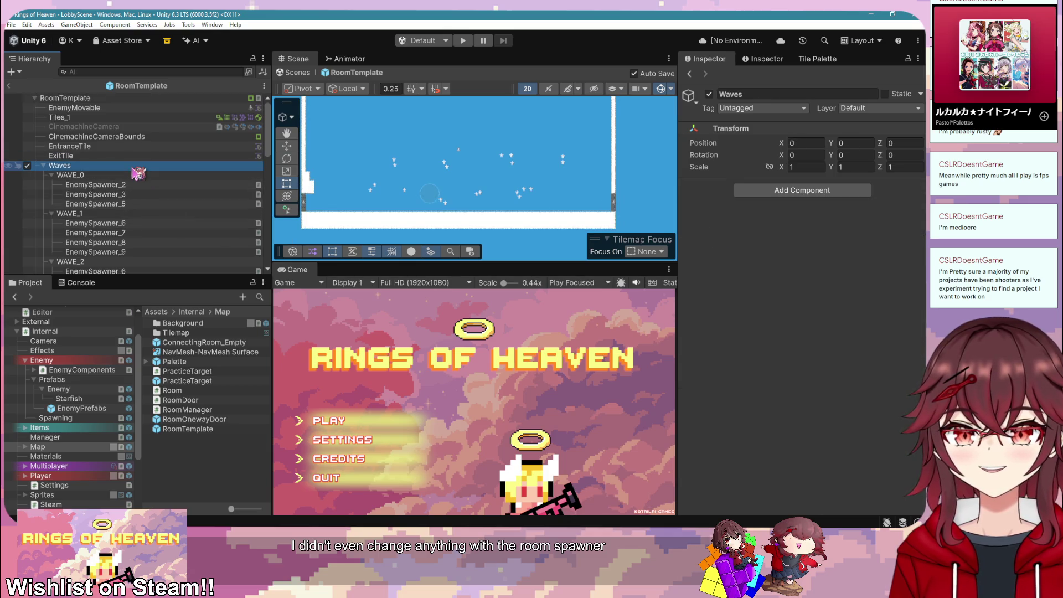
left_click(133, 175)
left_click(124, 188)
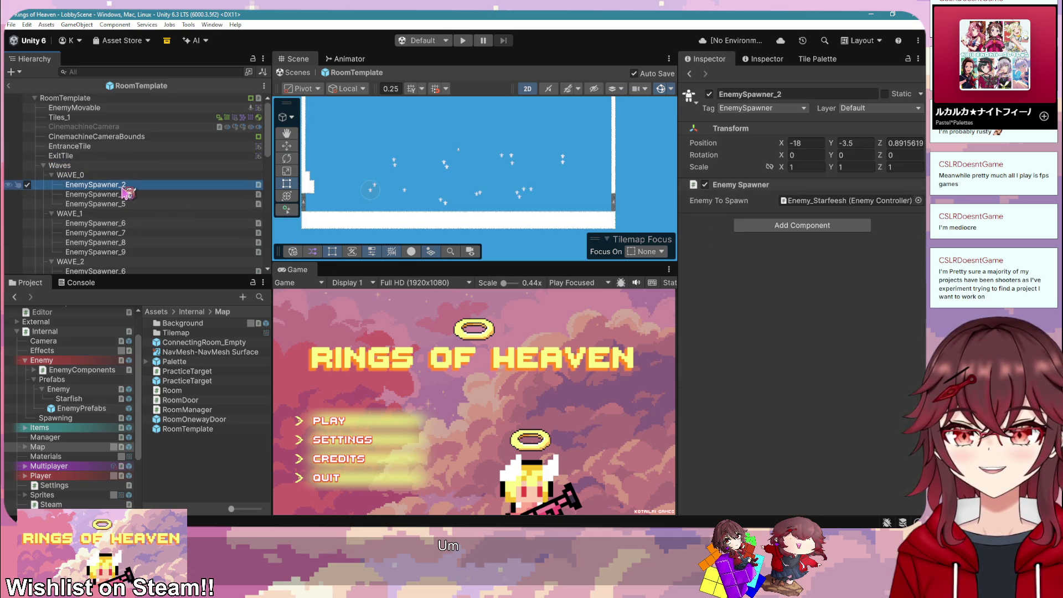
left_click(125, 194)
key("Up")
key("Up")
key("Up")
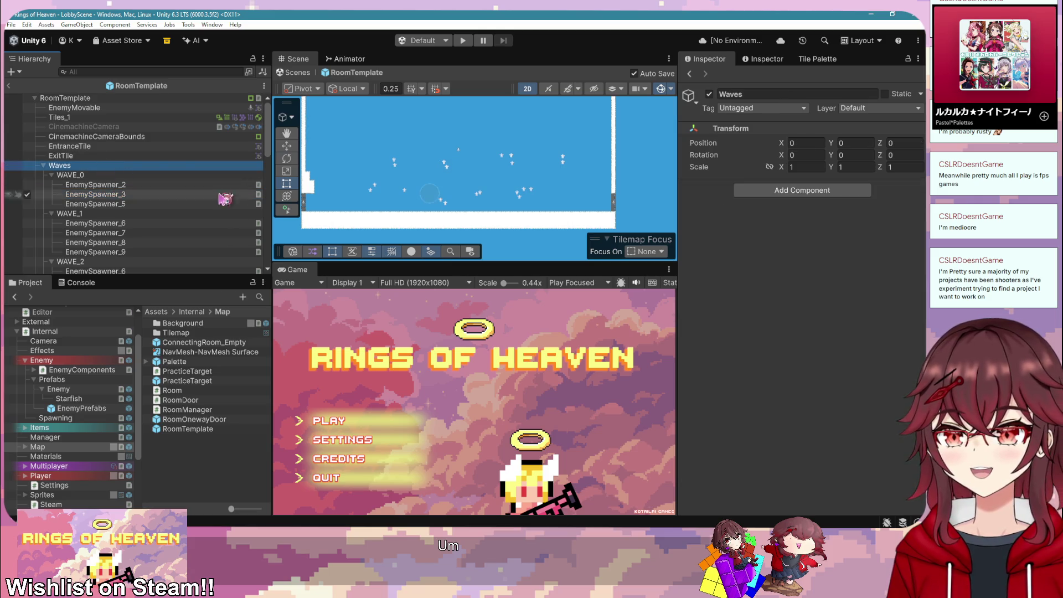
left_click(114, 148)
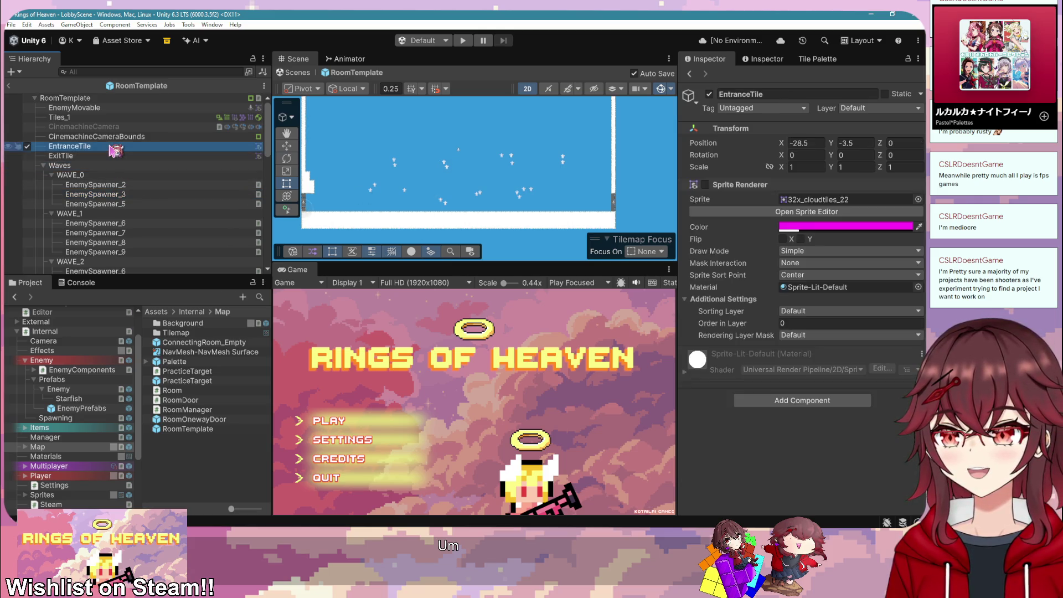
key("Down")
key("Up")
key("Up")
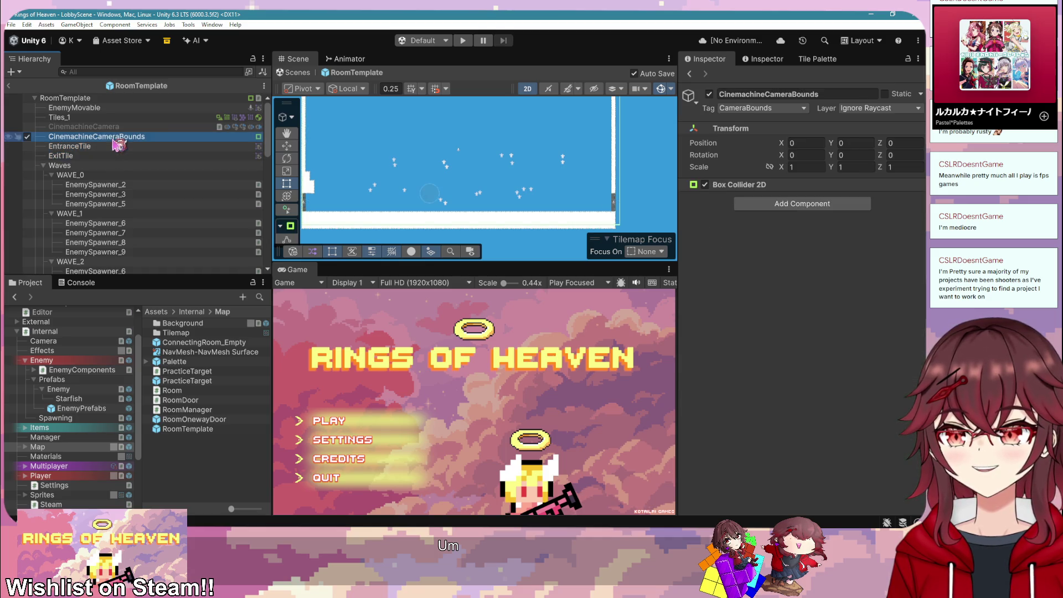
left_click(109, 117)
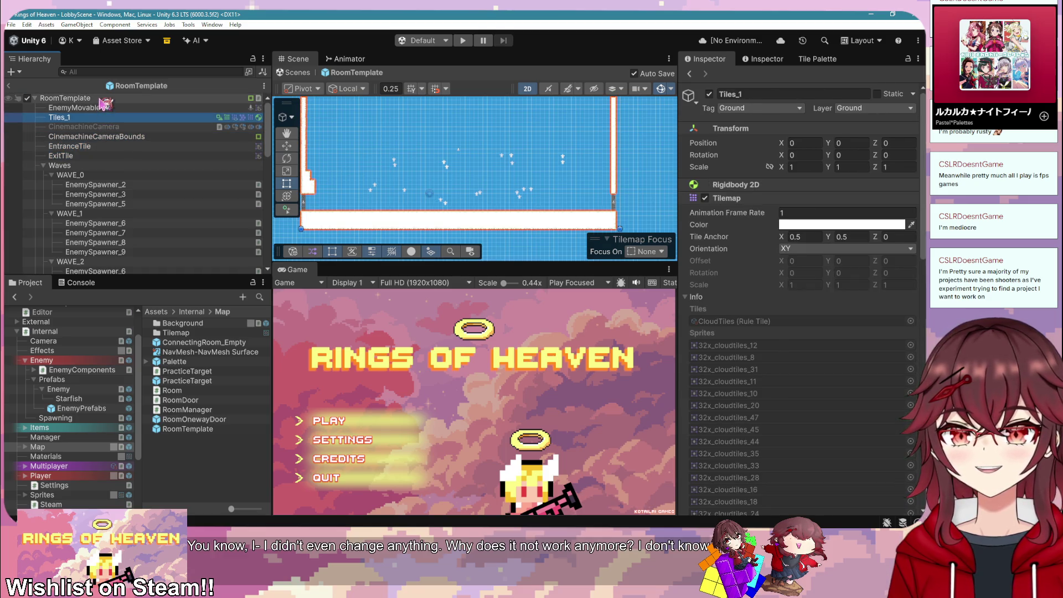
left_click(100, 99)
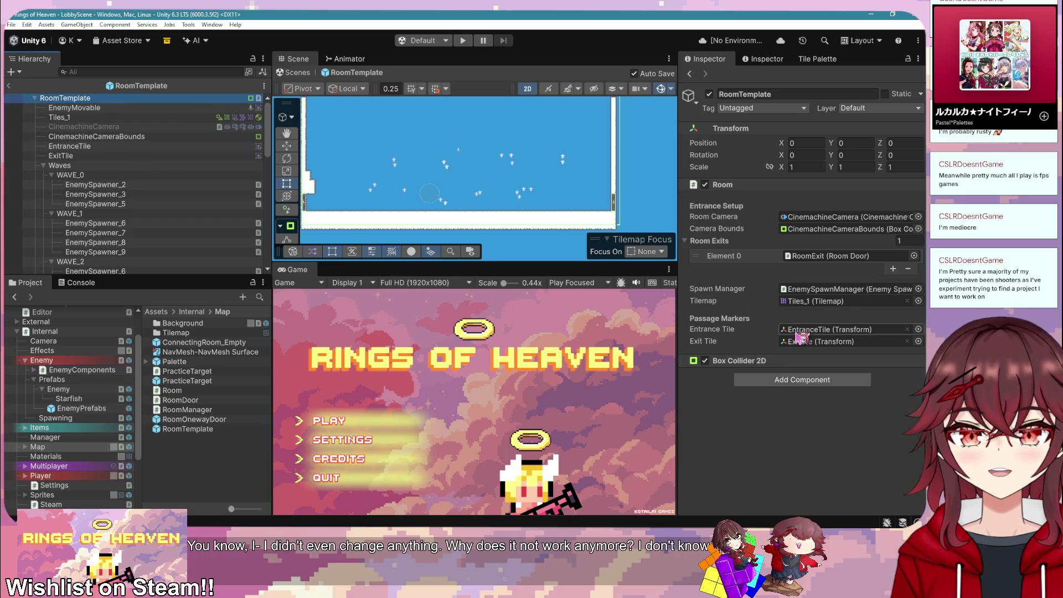
Step: Select EnemySpawnManager via the Spawn Manager field and expand its Enemy Spawner Containers
left_click(812, 290)
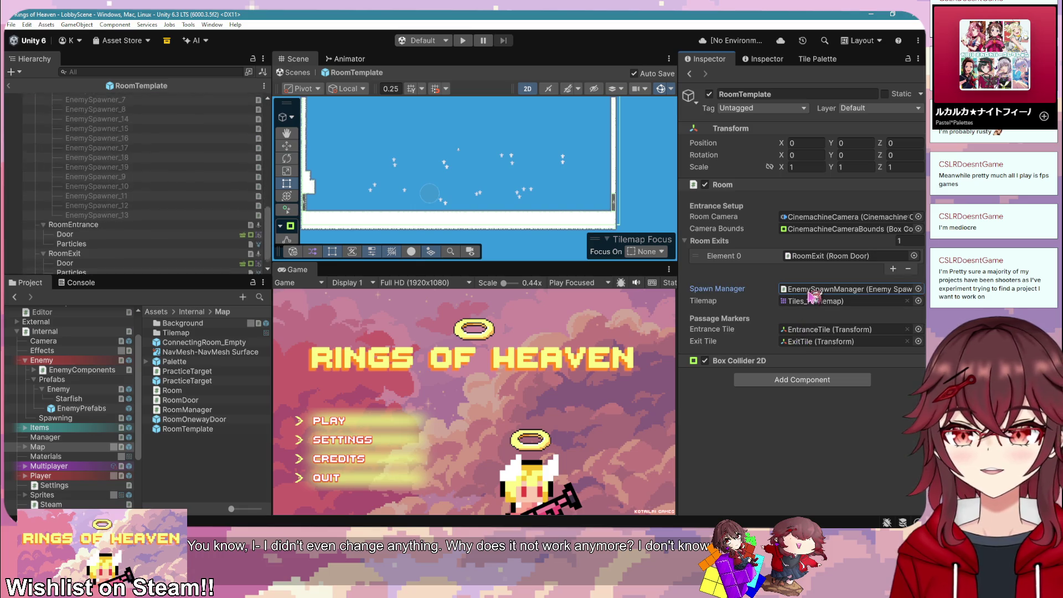
left_click(165, 271)
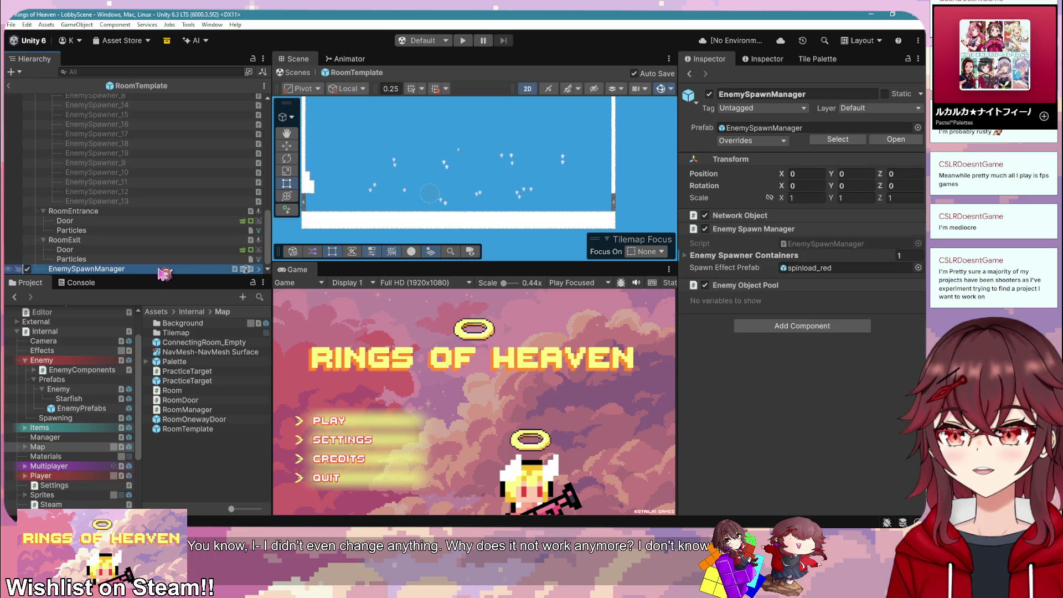
left_click(761, 256)
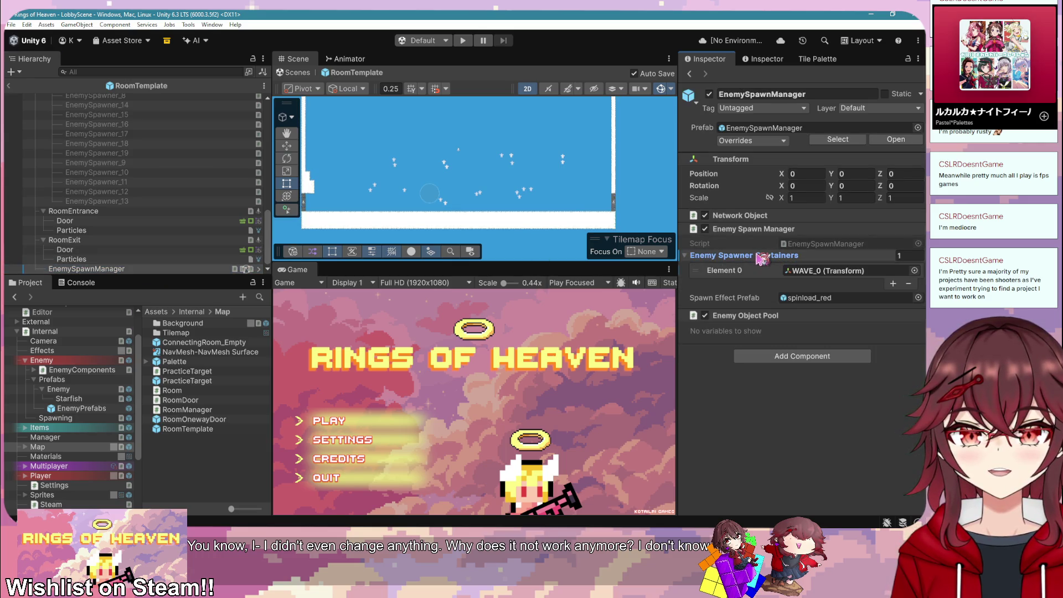
scroll(225, 216, "up", 5)
scroll(224, 216, "up", 5)
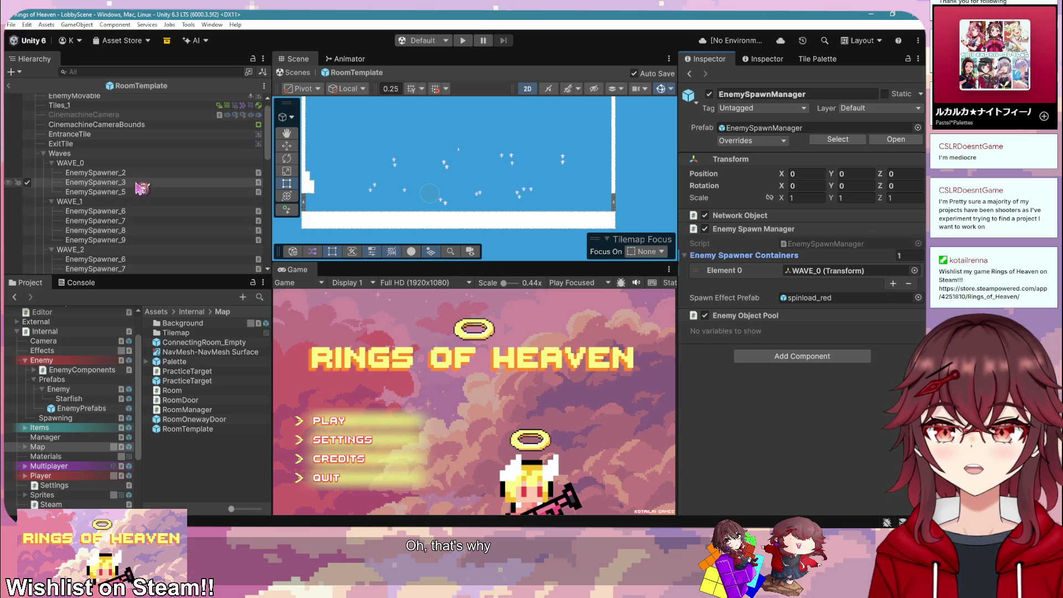
Step: Add WAVE_1 and WAVE_2 as the second and third spawner containers
left_click(892, 283)
left_click_drag(69, 201, 813, 286)
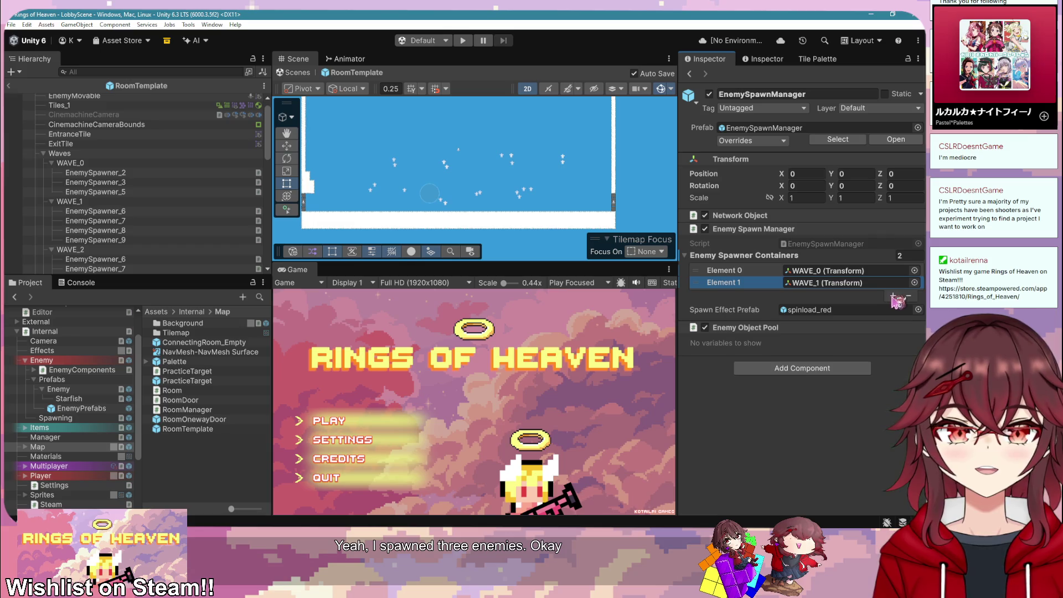
left_click(893, 295)
scroll(138, 194, "down", 1)
left_click_drag(69, 213, 806, 301)
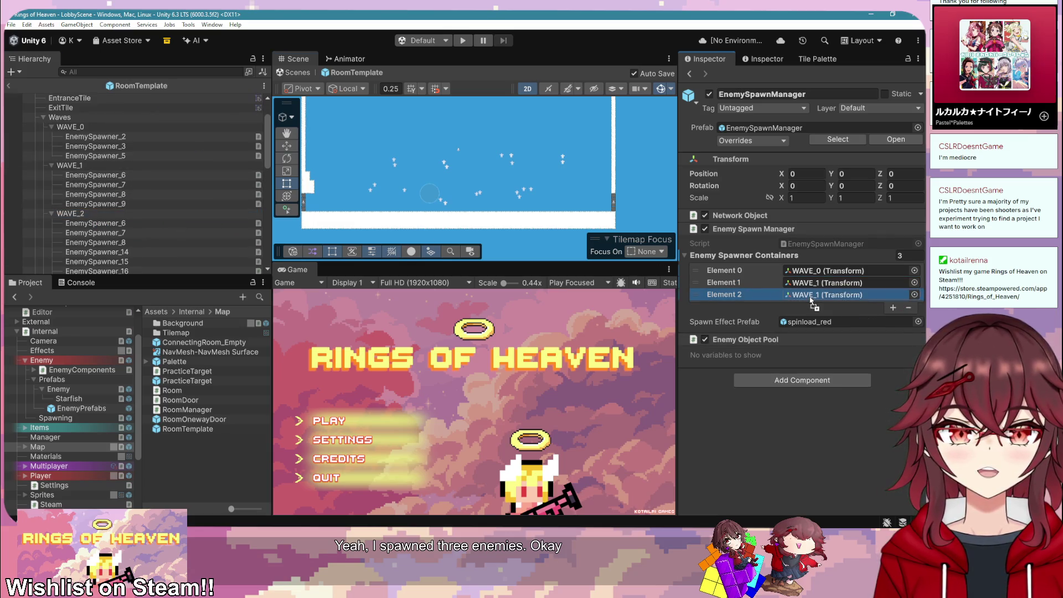
Step: Add WAVE_3 as the fourth container, then start Play mode, ignoring the warning
scroll(147, 182, "down", 5)
left_click(893, 307)
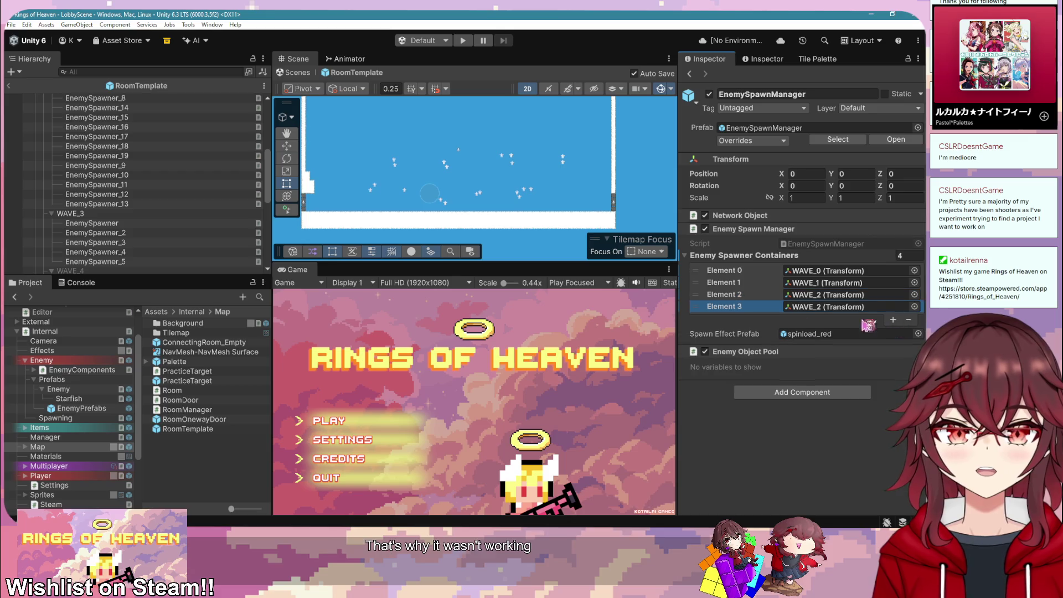
mouse_move(69, 213)
left_mouse_down()
mouse_move(803, 295)
mouse_move(801, 306)
left_mouse_up()
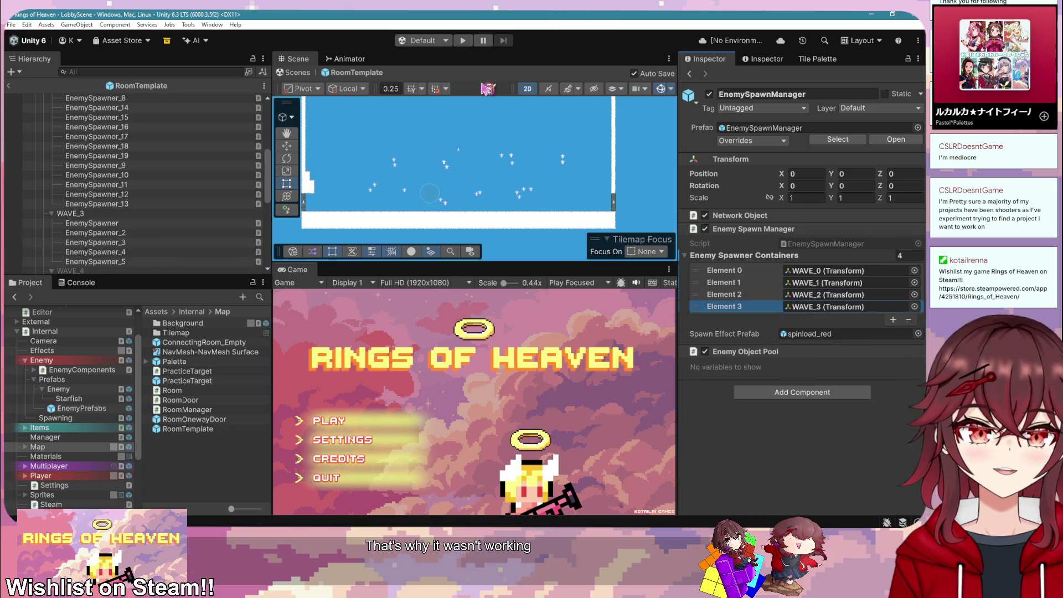
scroll(138, 160, "down", 3)
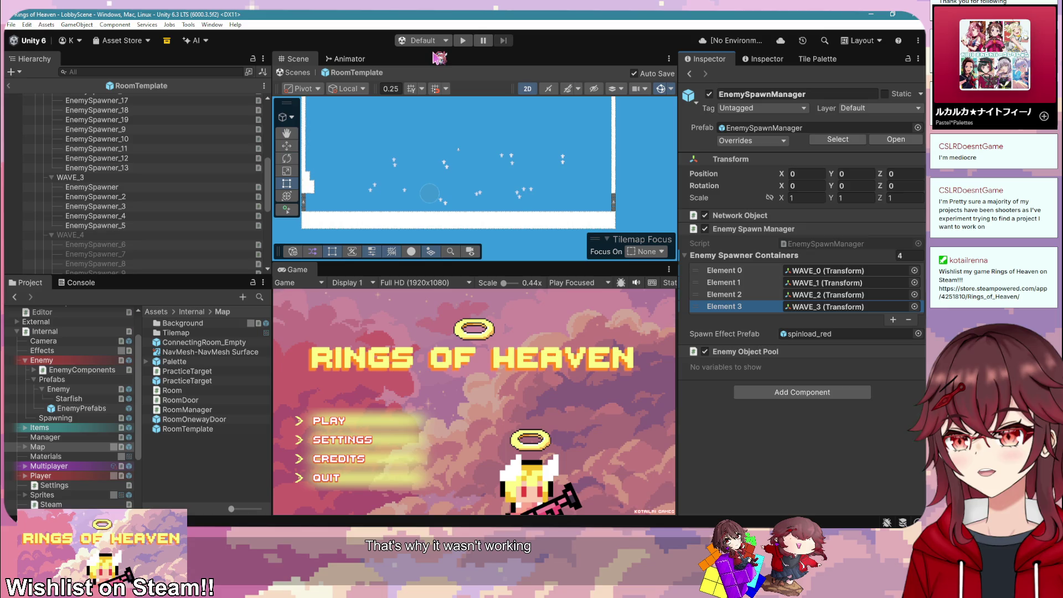
left_click(462, 41)
left_click(526, 307)
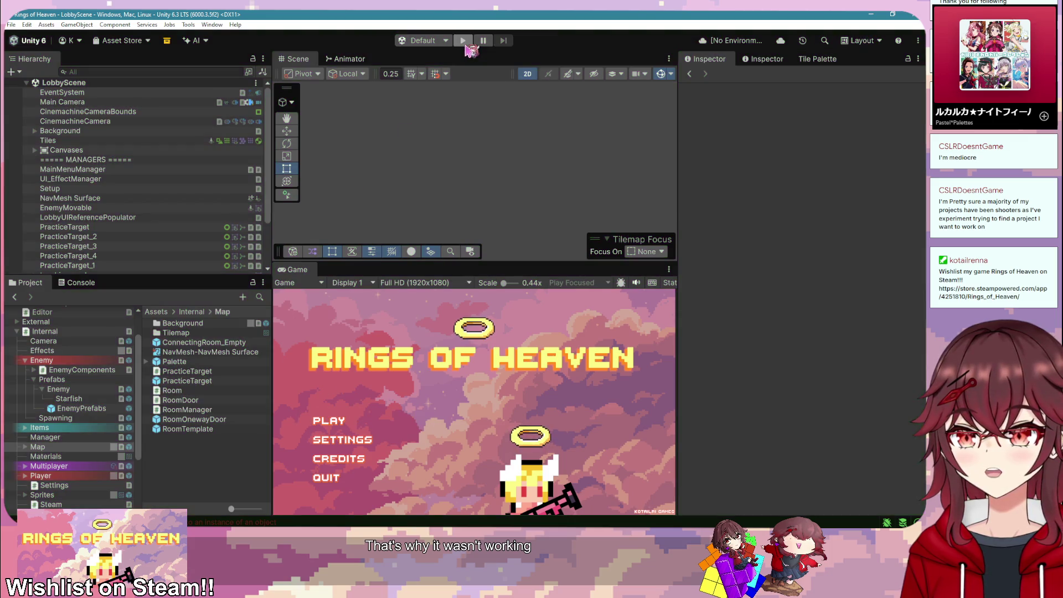
Step: Start a hosted game in the maximized Game view and switch to the next character skin
left_click(329, 420)
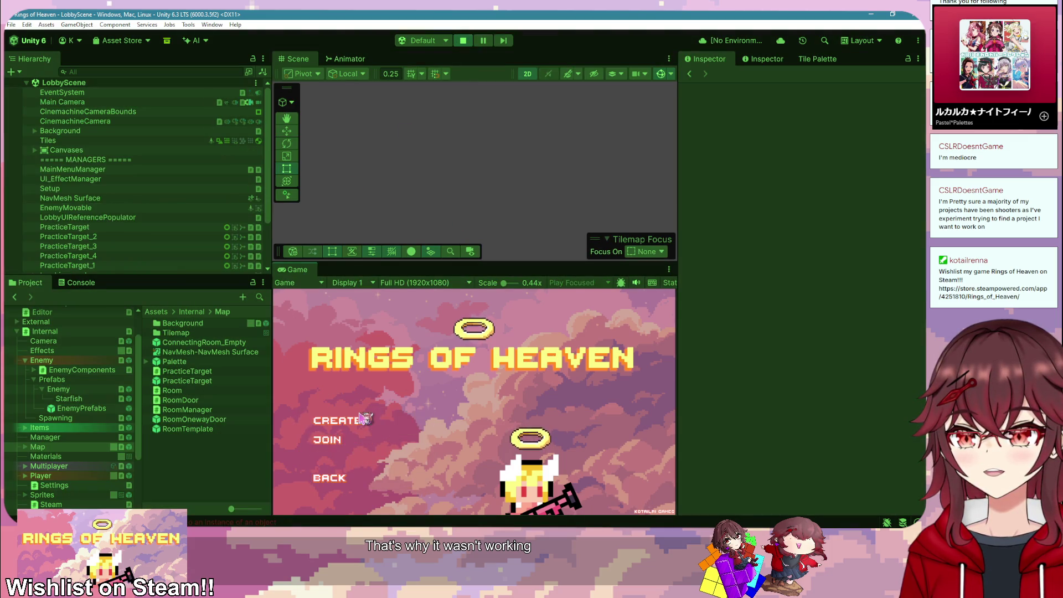
left_click(333, 421)
right_click(293, 270)
left_click(313, 278)
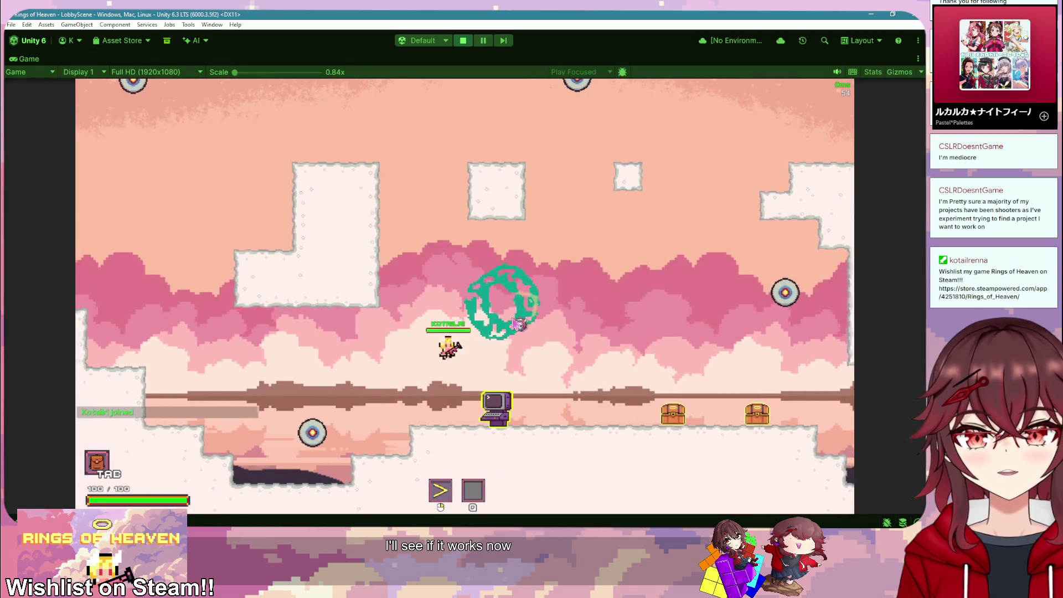
key("e")
left_click(413, 378)
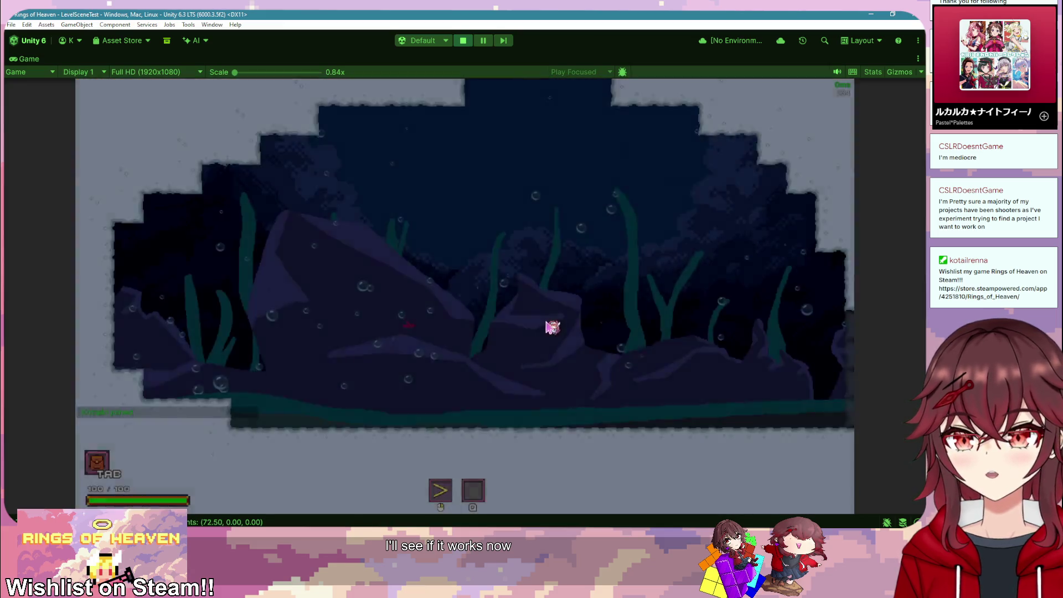
Step: Fight the fish and starfish with weapon attacks, boomerang throws and jumps
left_click(610, 354)
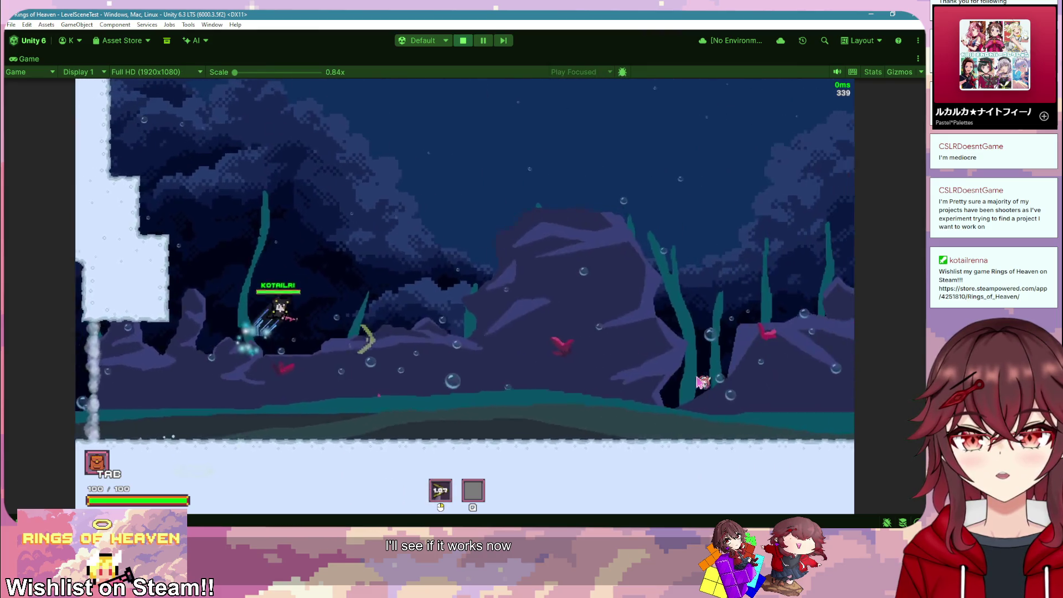
left_click(527, 306)
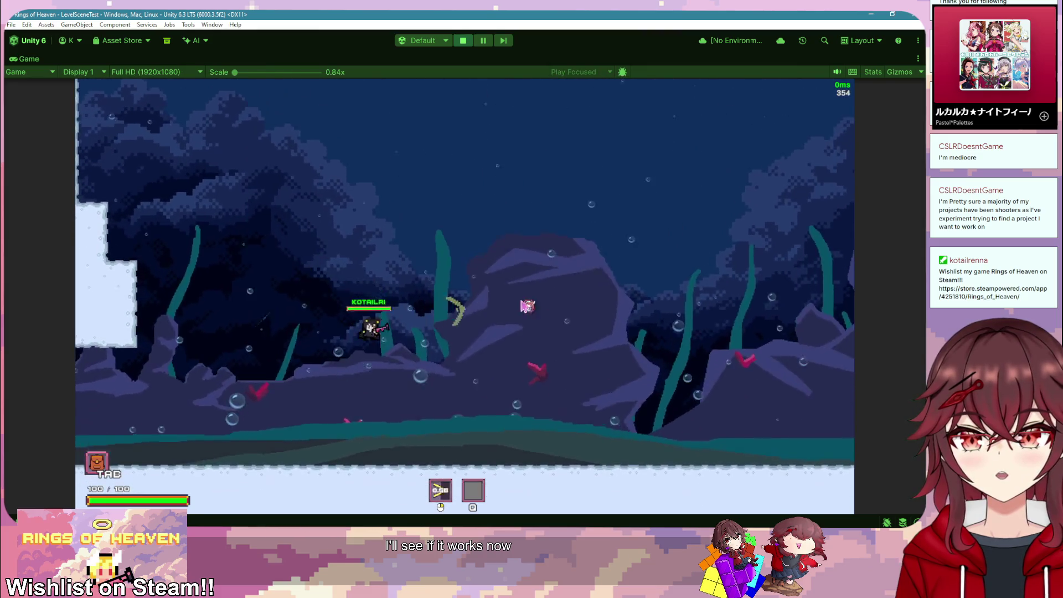
key("a")
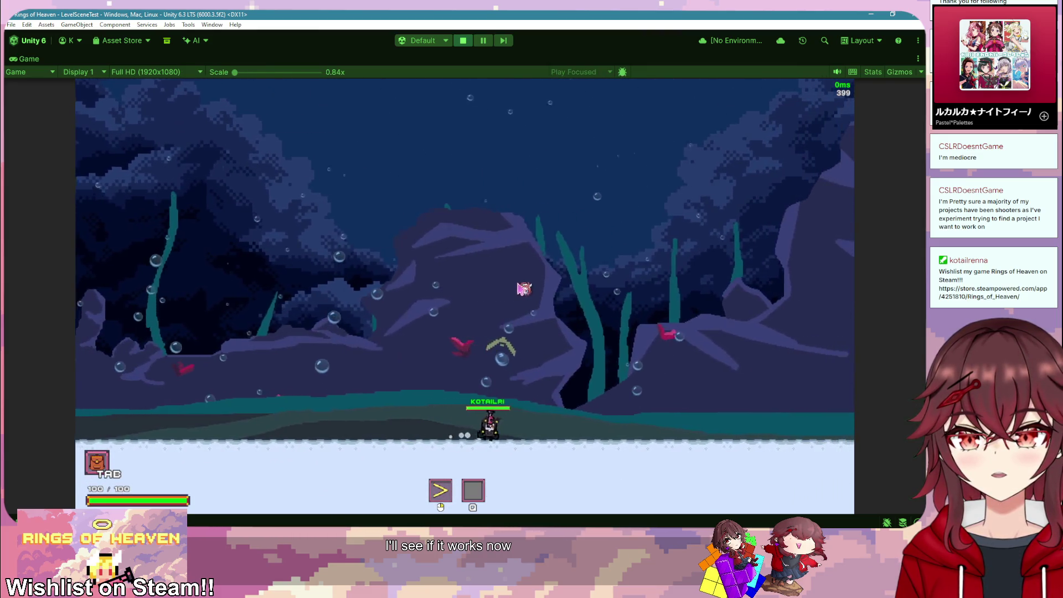
key("d")
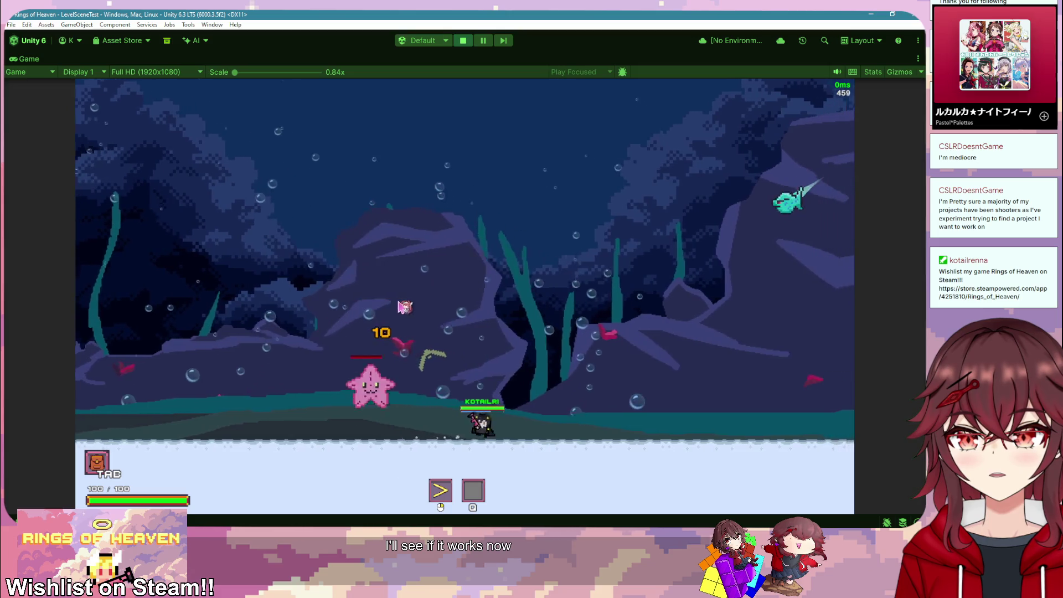
key("d")
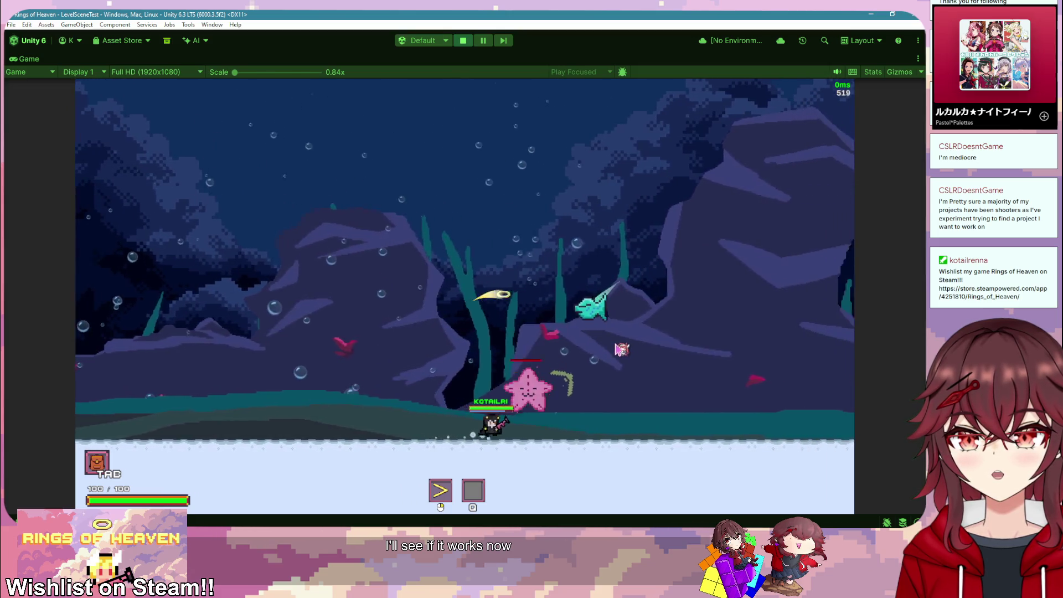
key("a")
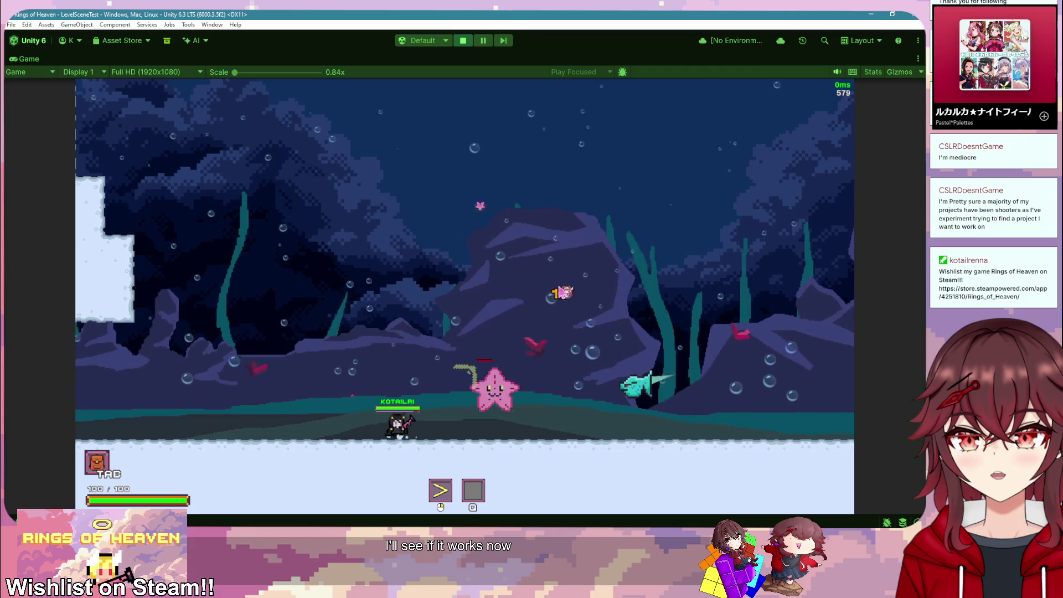
key("a")
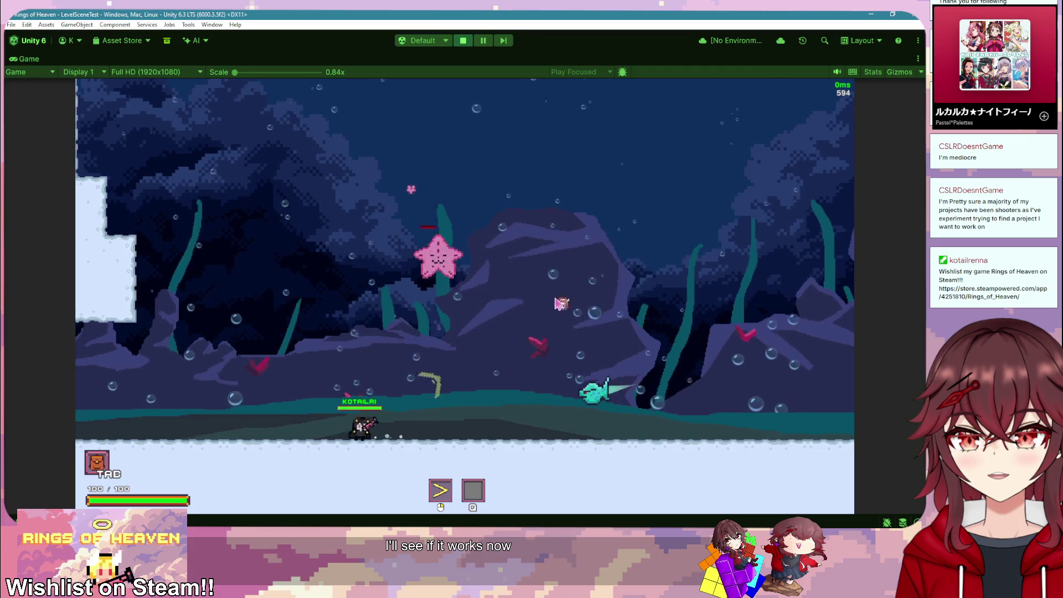
left_click(613, 367)
key("space")
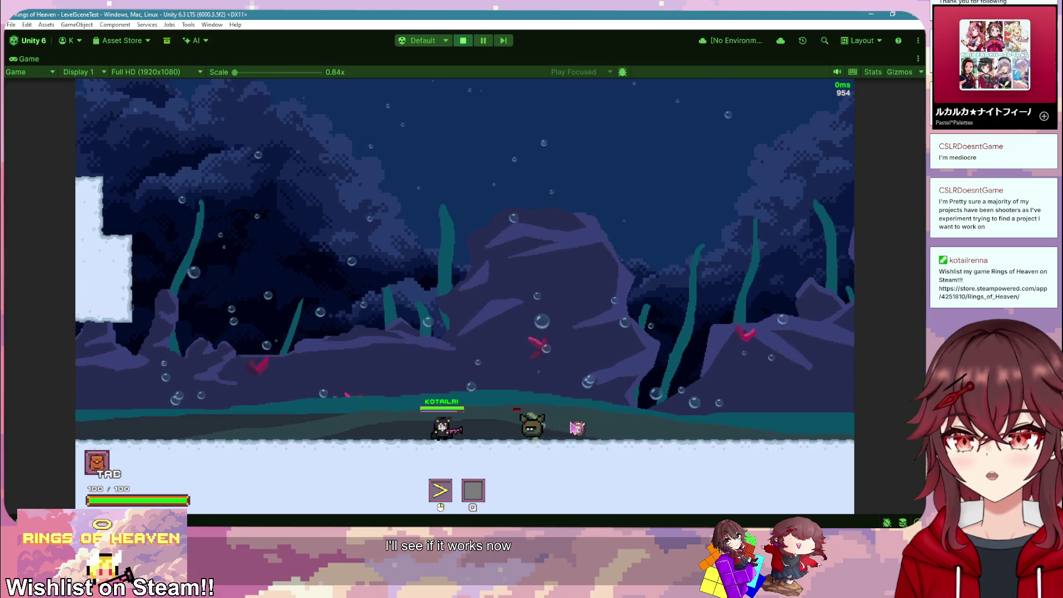
Step: Keep firing projectiles at the fish while running right, then un-maximize the Game view
key("d")
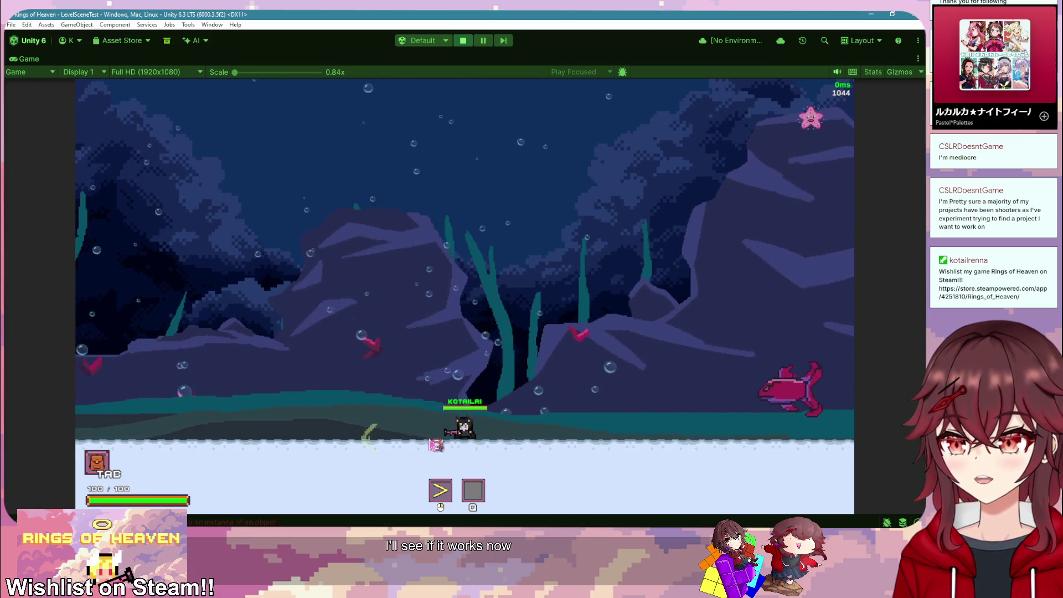
left_click(664, 370)
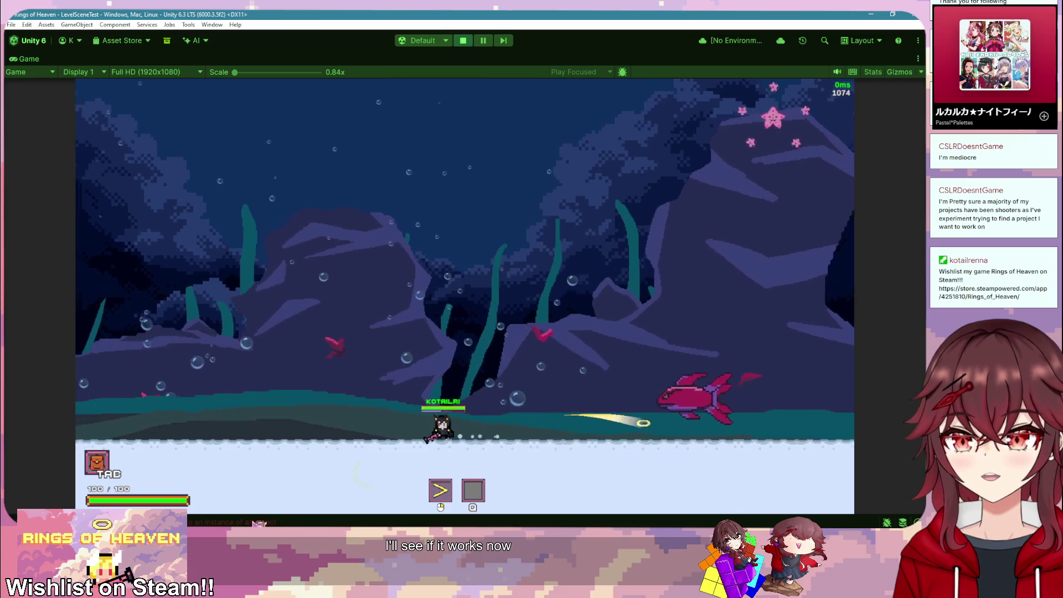
key("a")
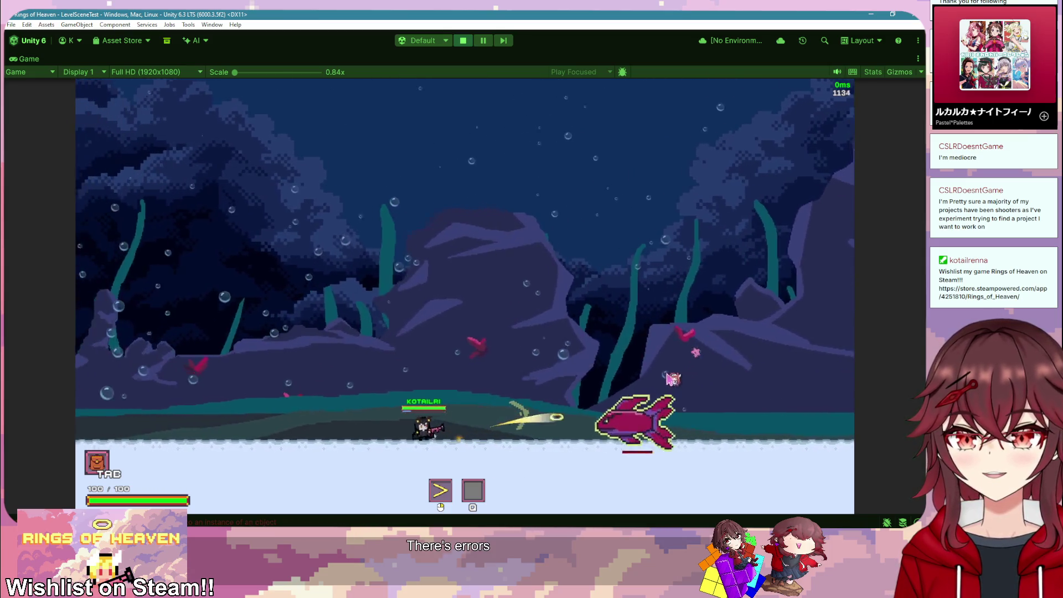
left_click(672, 393)
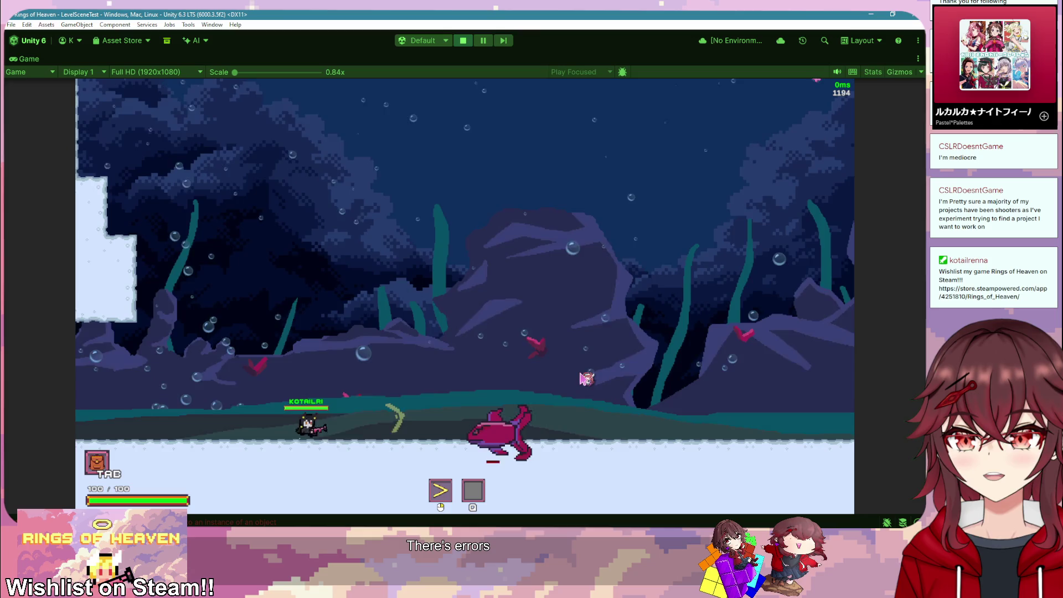
key("d")
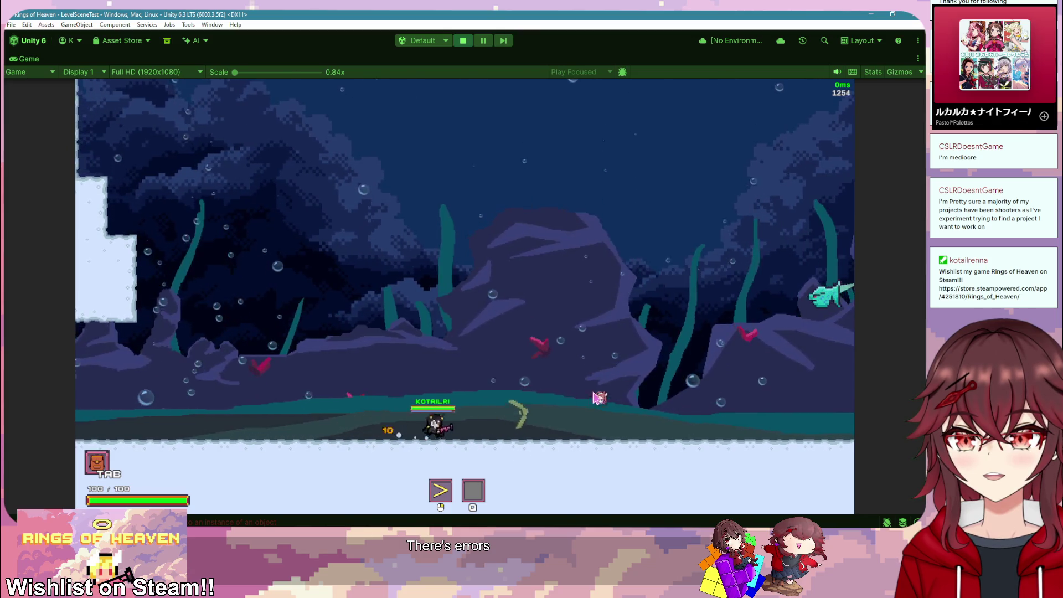
left_click(659, 336)
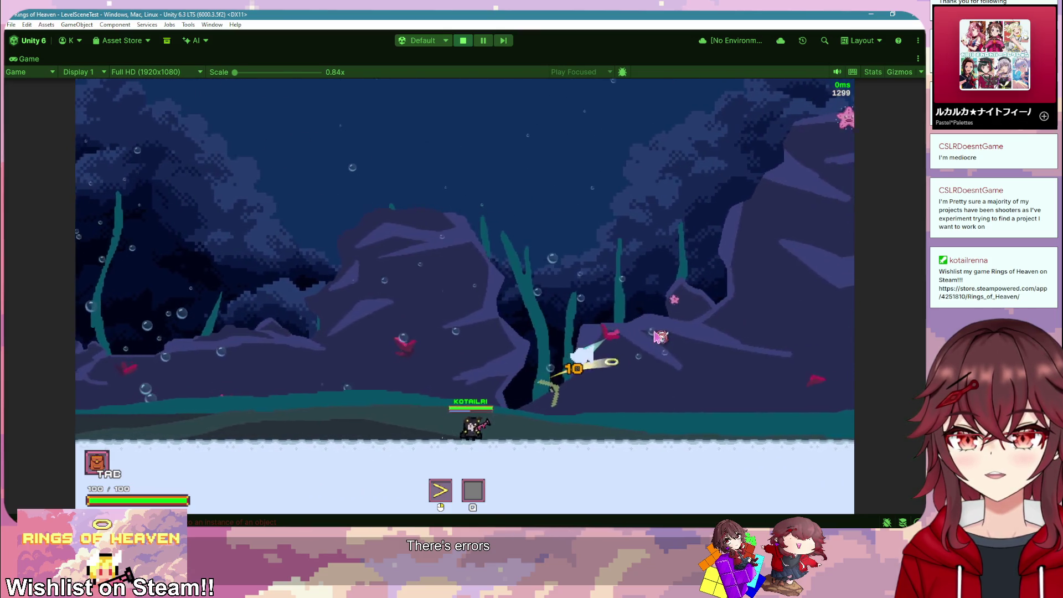
key("d")
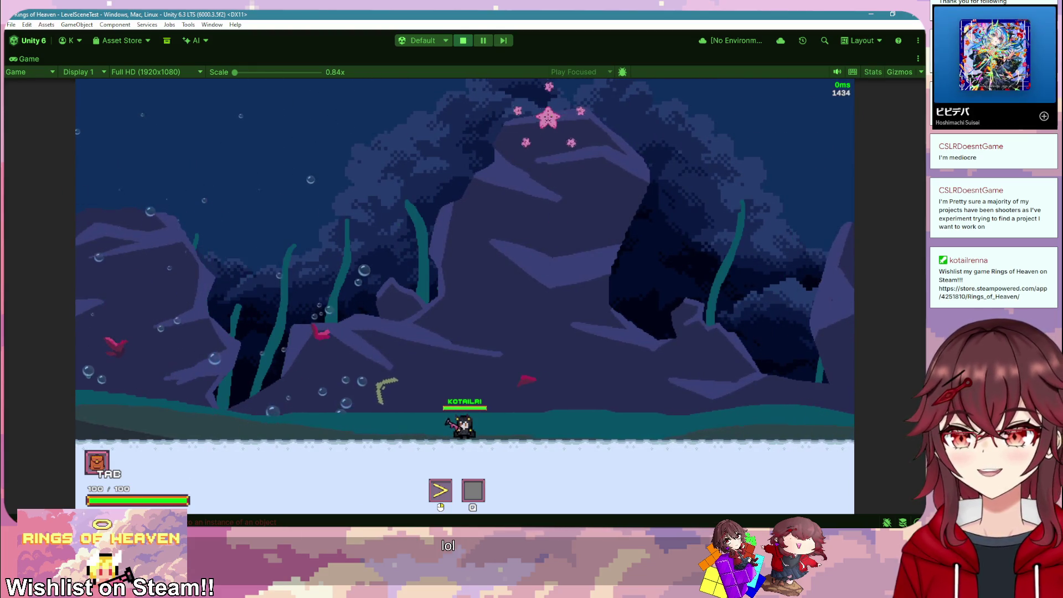
right_click(25, 59)
left_click(47, 92)
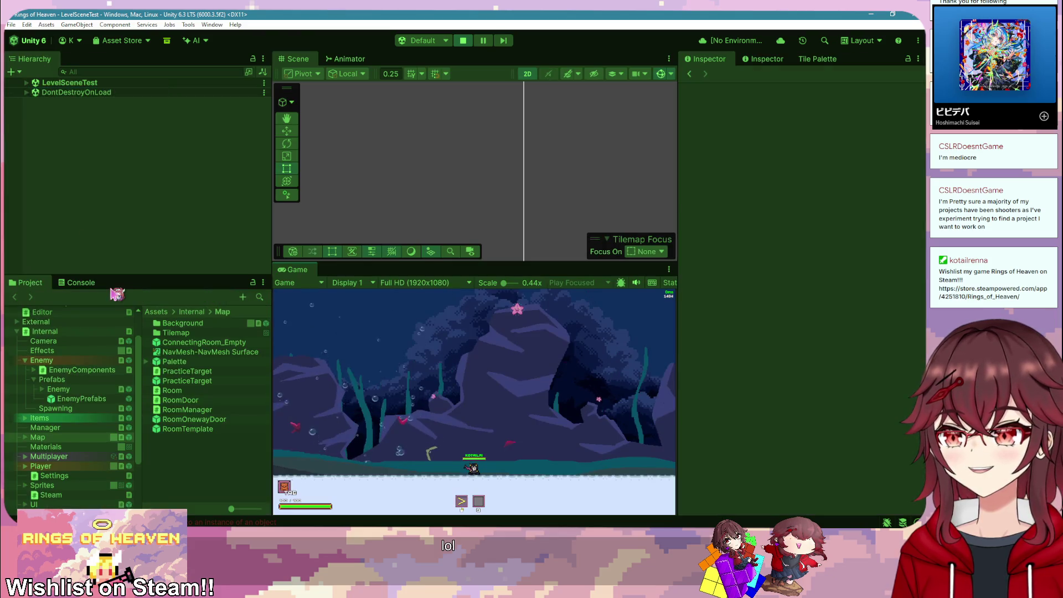
Step: Show the Console, inspect the exceptions' stack traces, and open EnemyController.cs at Equals
left_click(83, 284)
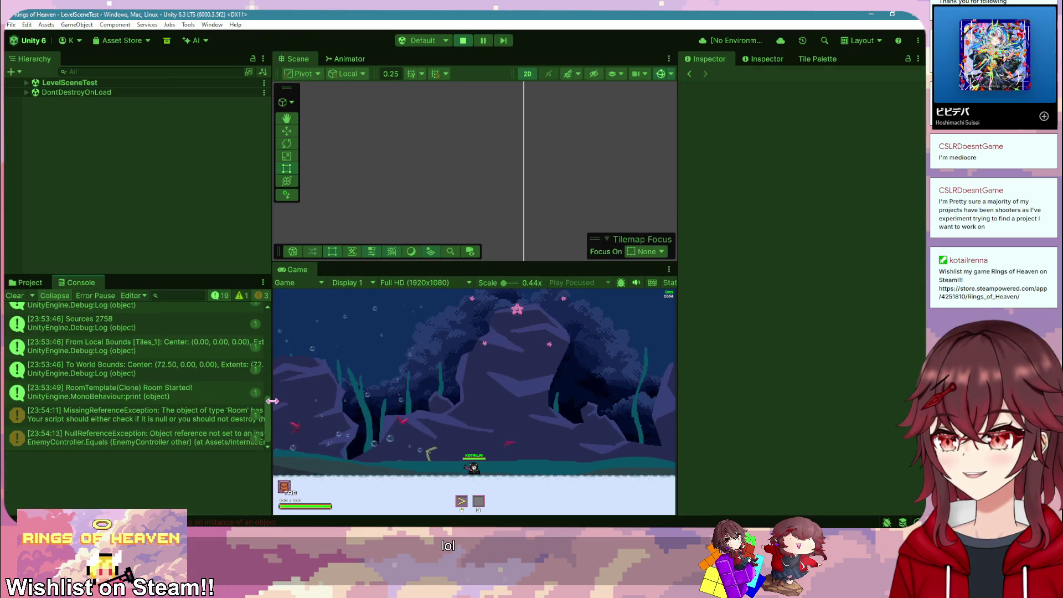
left_click_drag(273, 407, 432, 409)
left_click(315, 418)
double_click(314, 418)
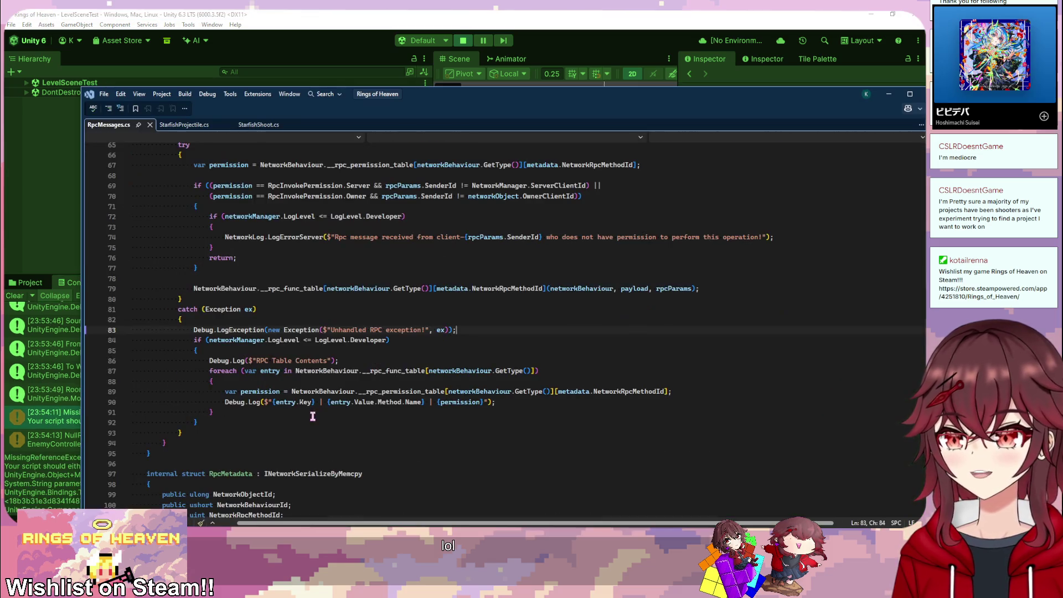
left_click(215, 396)
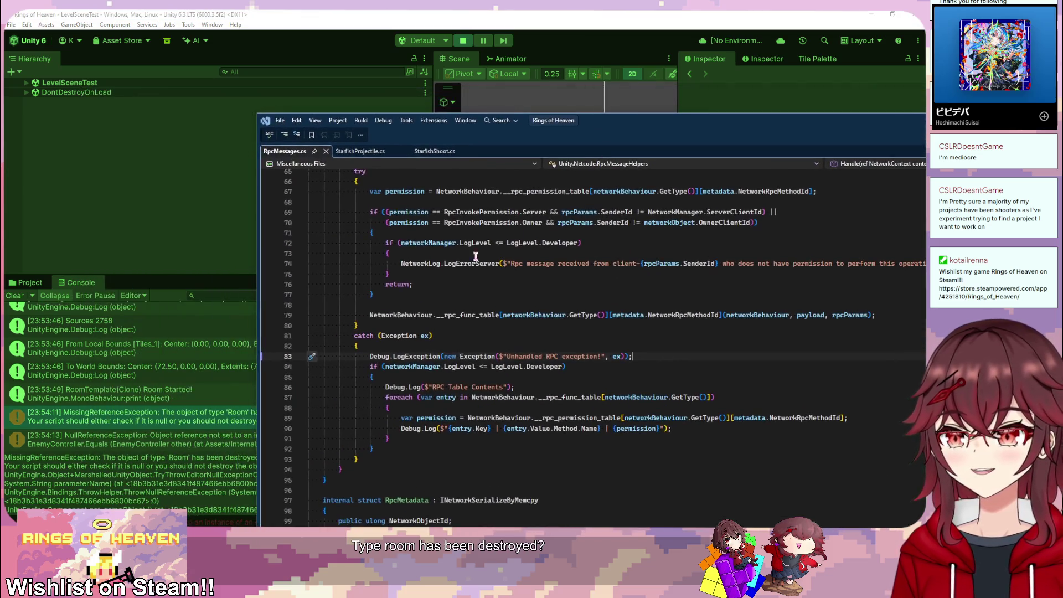
left_click(218, 446)
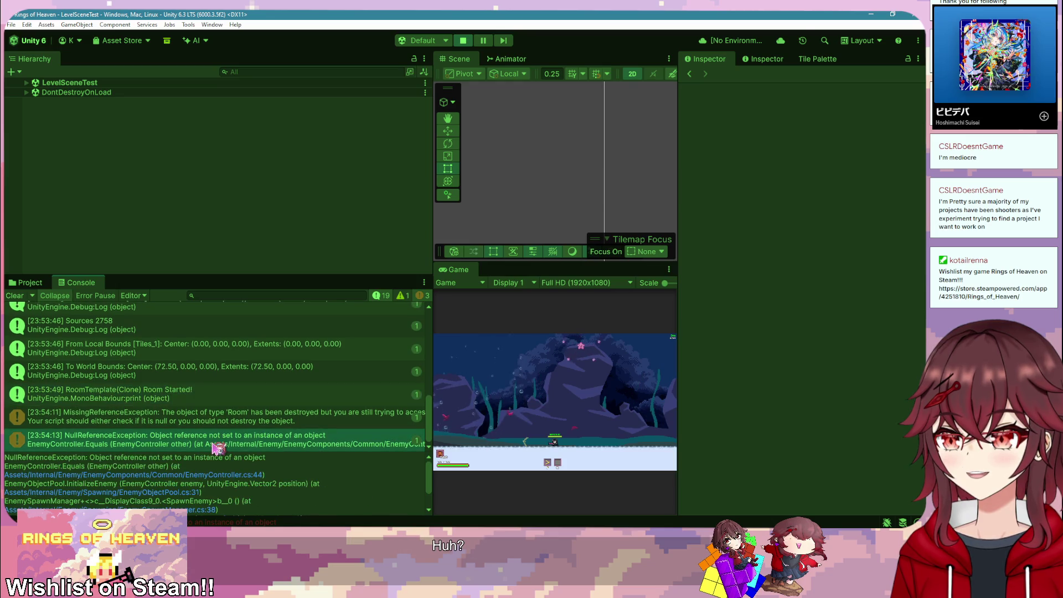
double_click(218, 447)
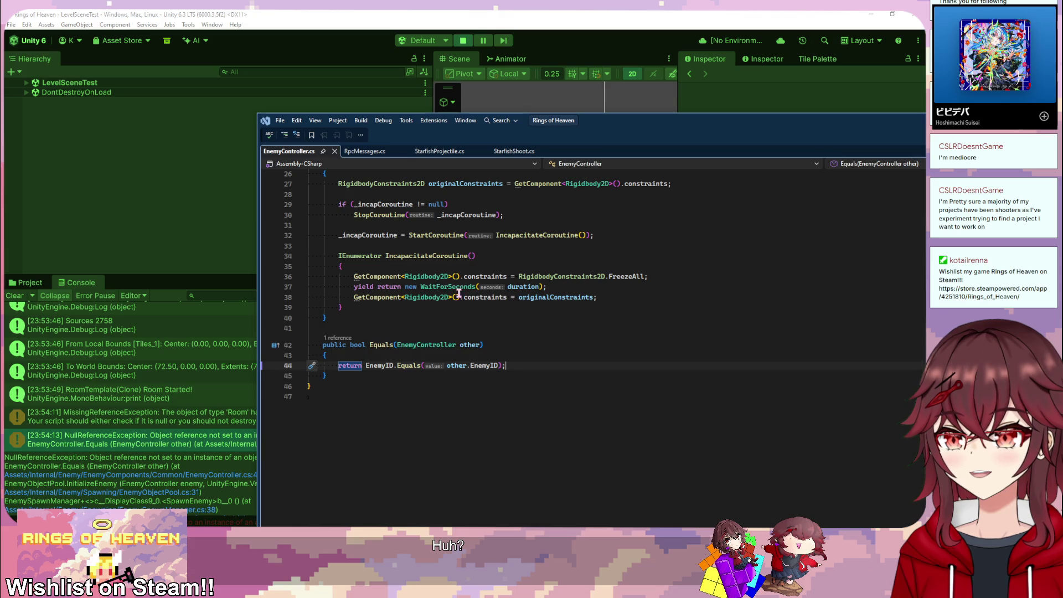
Step: Follow the MissingReferenceException into Room.cs at line 96 (FinishRoom) and line 76 (Room Started)
left_click(195, 415)
mouse_move(221, 451)
left_mouse_down()
mouse_move(234, 390)
mouse_move(231, 406)
left_mouse_up()
left_click(164, 475)
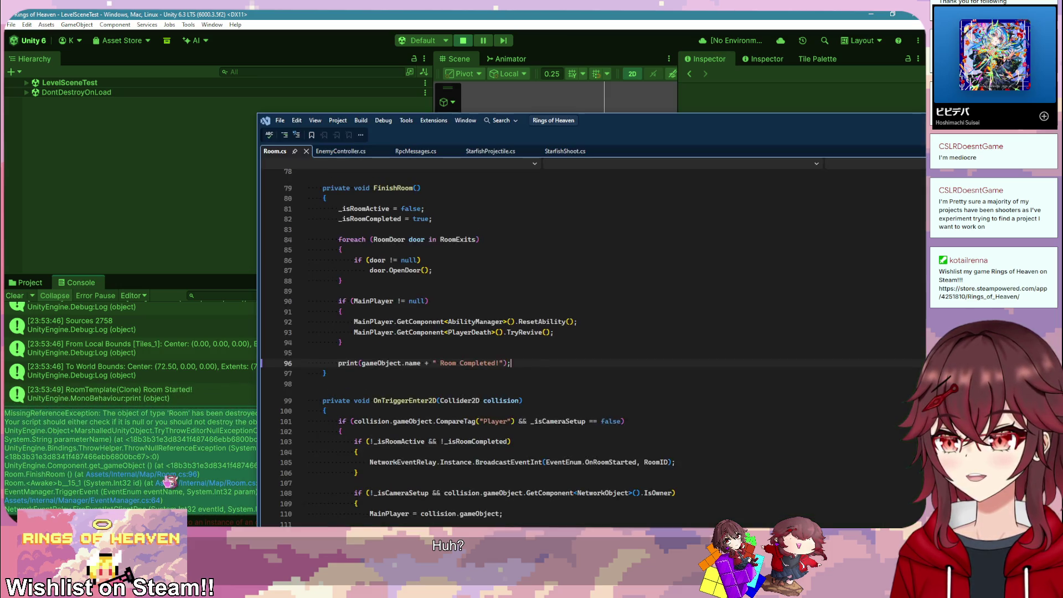
scroll(190, 372, "down", 2)
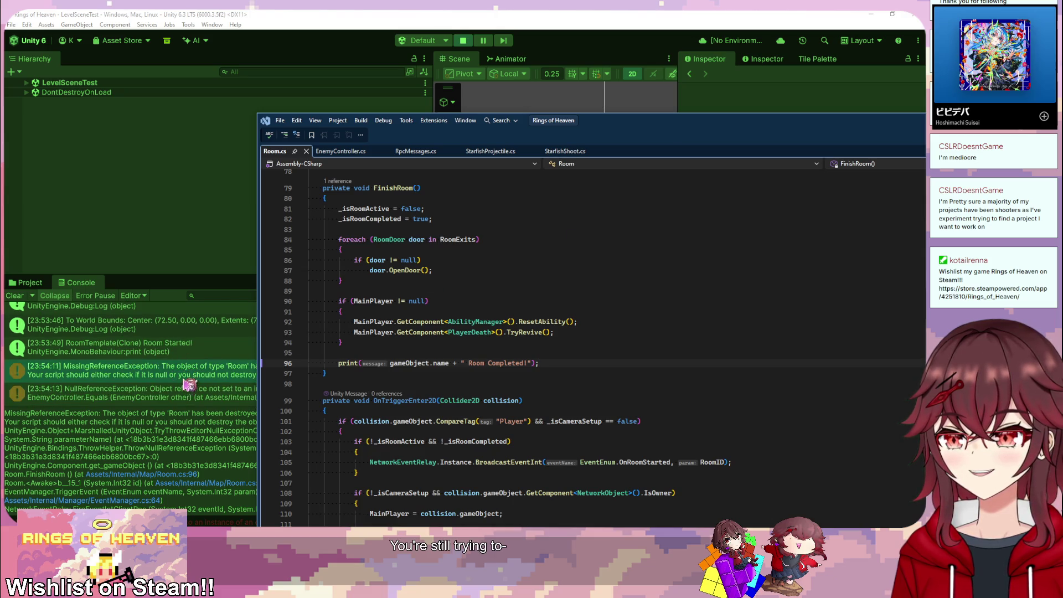
double_click(194, 348)
scroll(507, 372, "down", 1)
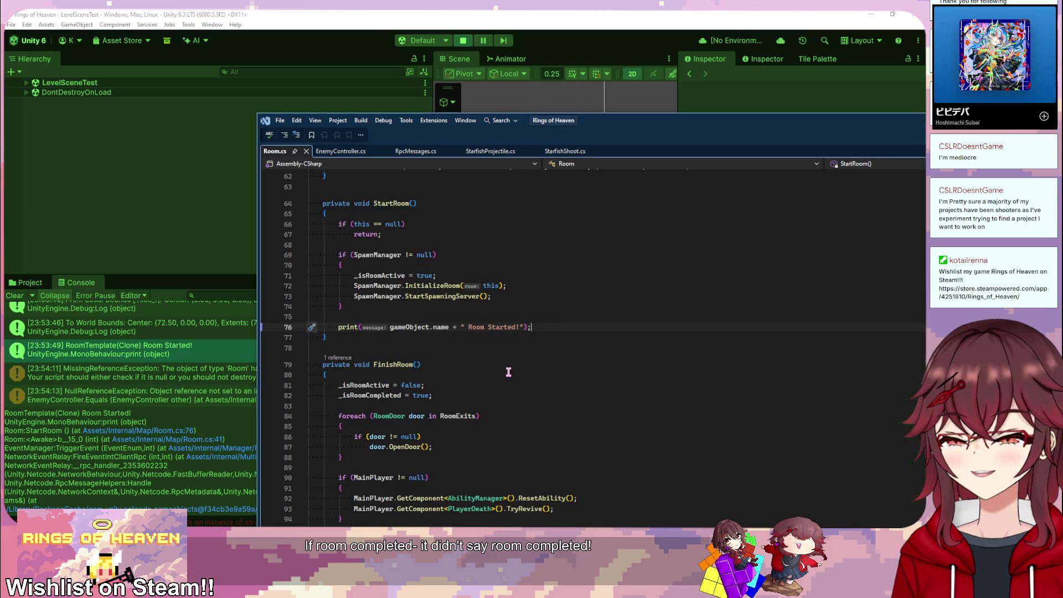
scroll(526, 383, "down", 3)
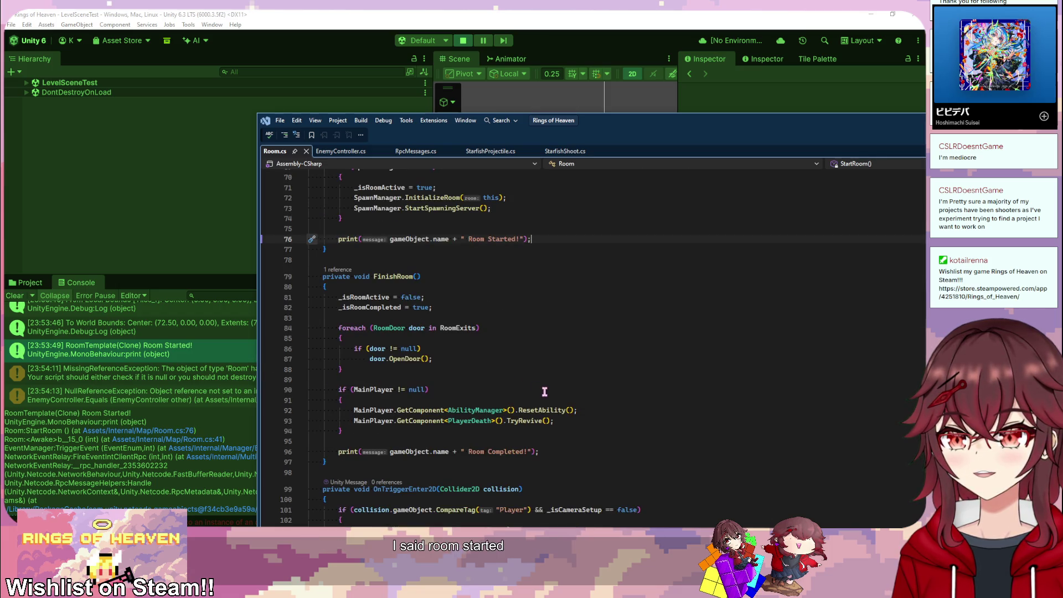
scroll(197, 386, "down", 1)
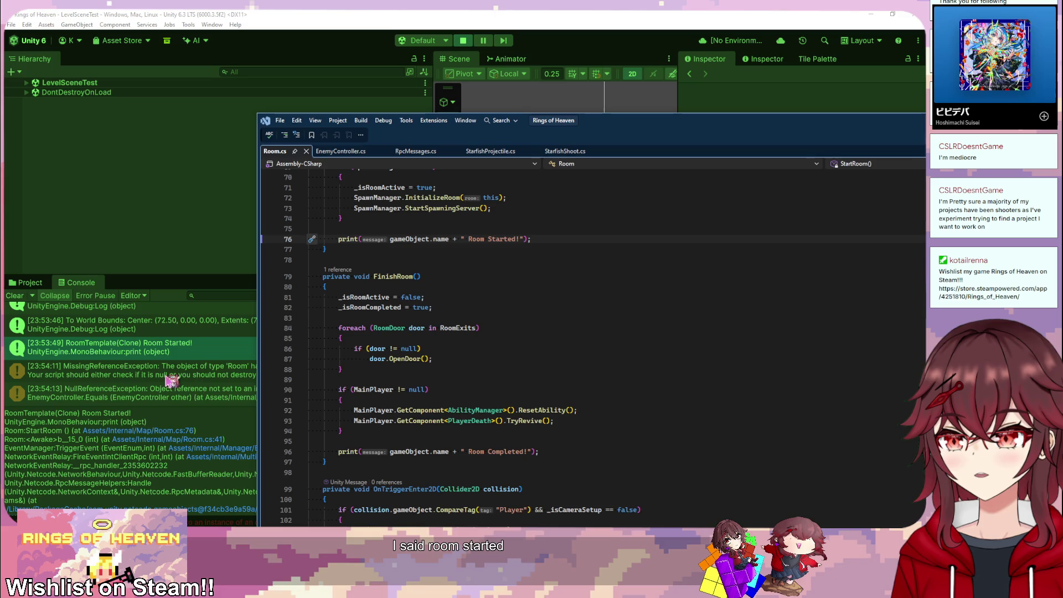
Step: Open Room.cs line 41 calling StartRoom and read the Awake listeners
left_click(217, 440)
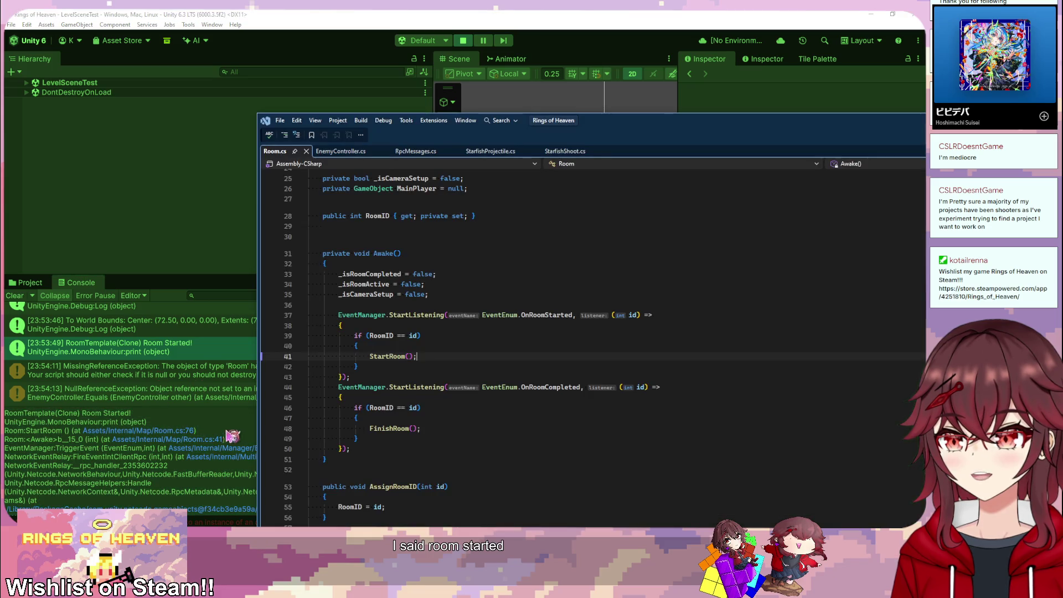
mouse_move(770, 124)
left_mouse_down()
mouse_move(605, 123)
mouse_move(583, 135)
mouse_move(638, 166)
mouse_move(628, 173)
mouse_move(503, 159)
mouse_move(620, 181)
mouse_move(572, 161)
mouse_move(659, 144)
mouse_move(665, 112)
left_mouse_up()
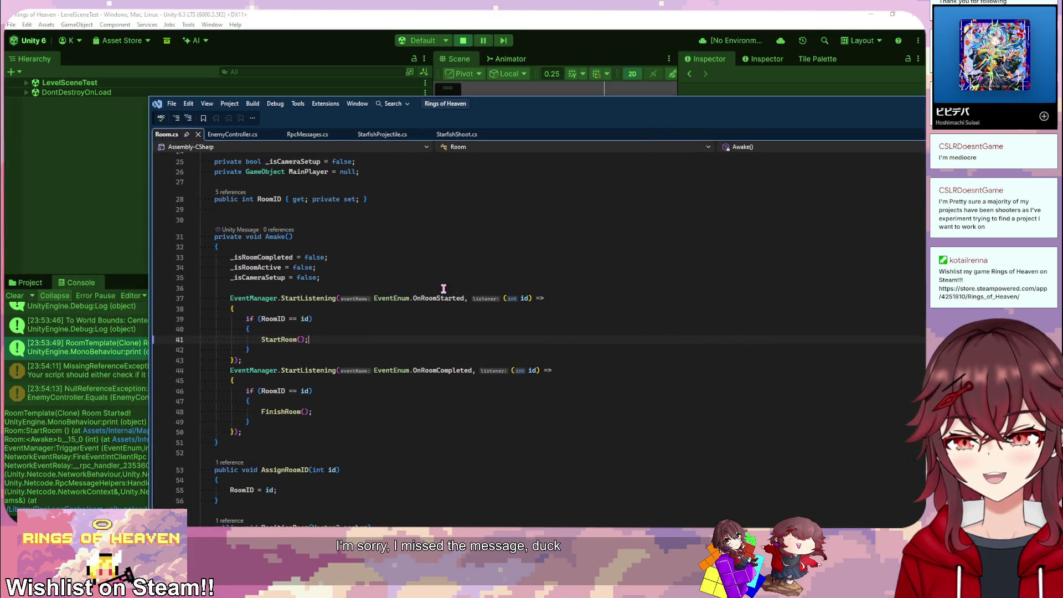
scroll(442, 288, "down", 10)
scroll(481, 337, "down", 3)
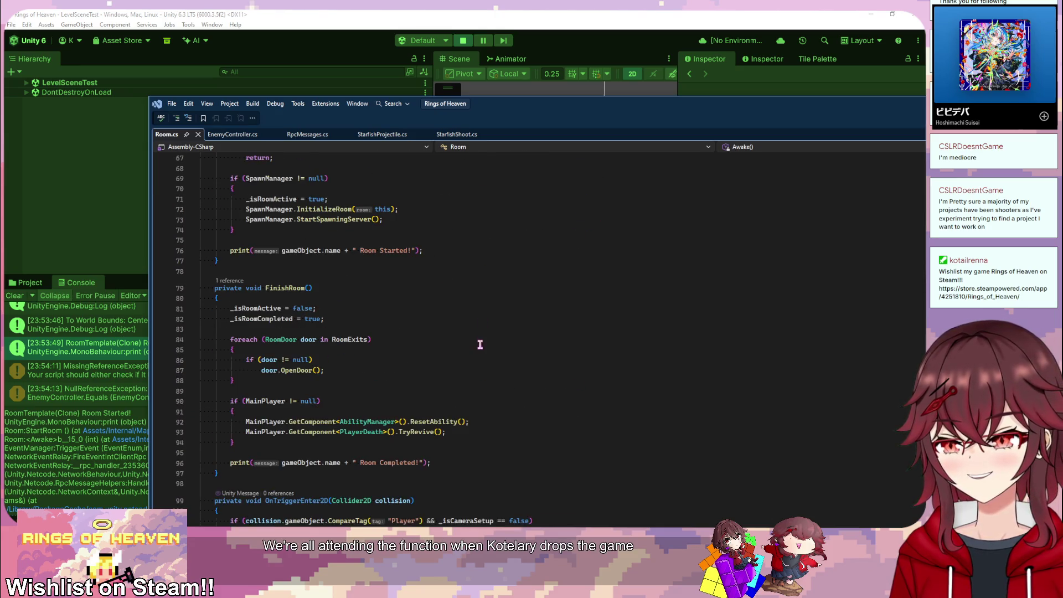
scroll(480, 345, "down", 1)
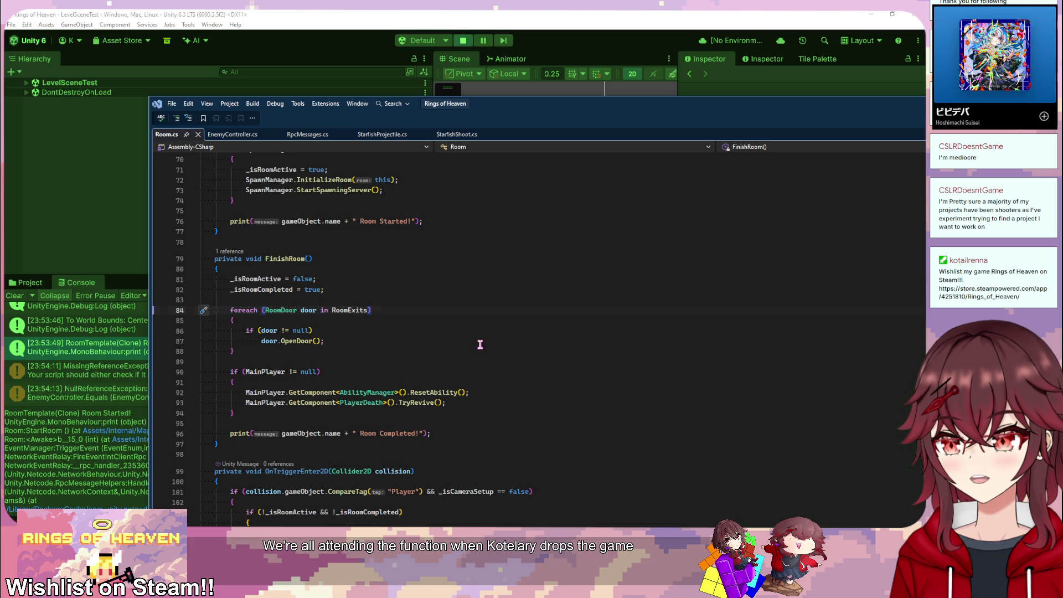
scroll(480, 345, "up", 8)
scroll(480, 345, "down", 2)
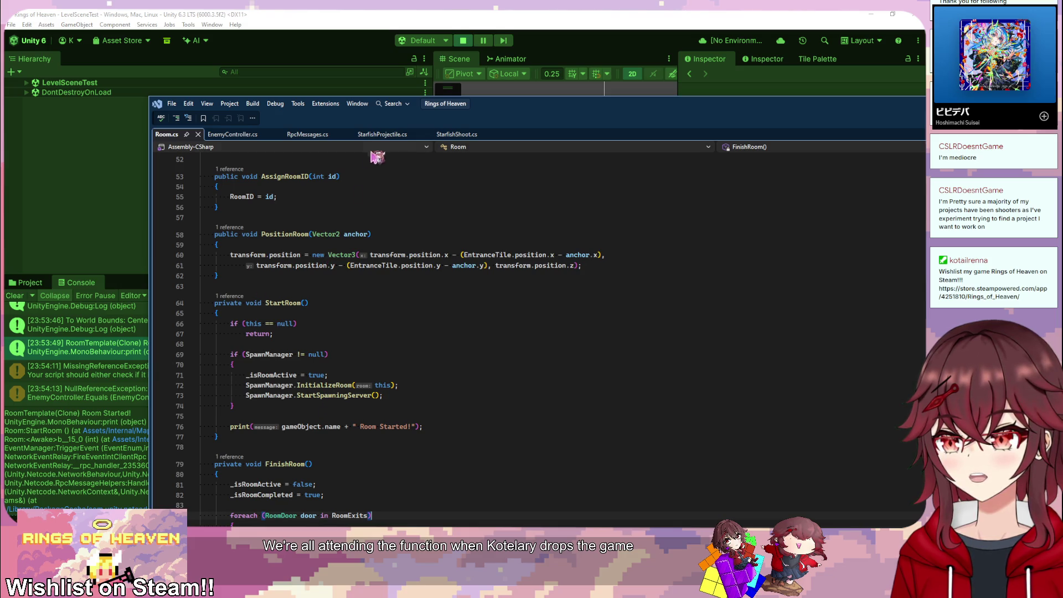
mouse_move(376, 158)
left_mouse_down()
mouse_move(529, 167)
mouse_move(368, 139)
left_mouse_up()
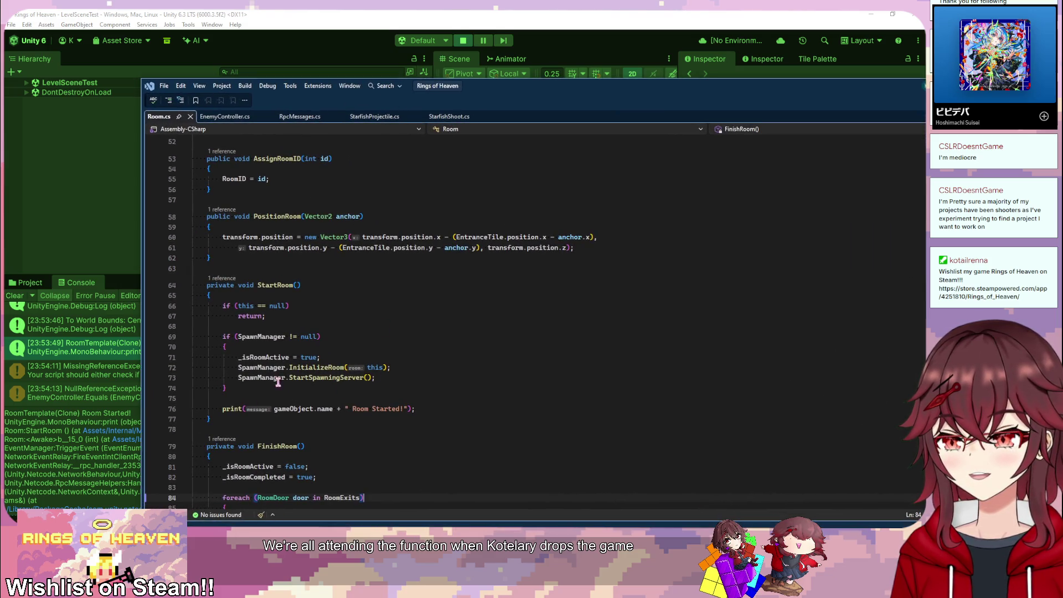
scroll(414, 347, "up", 8)
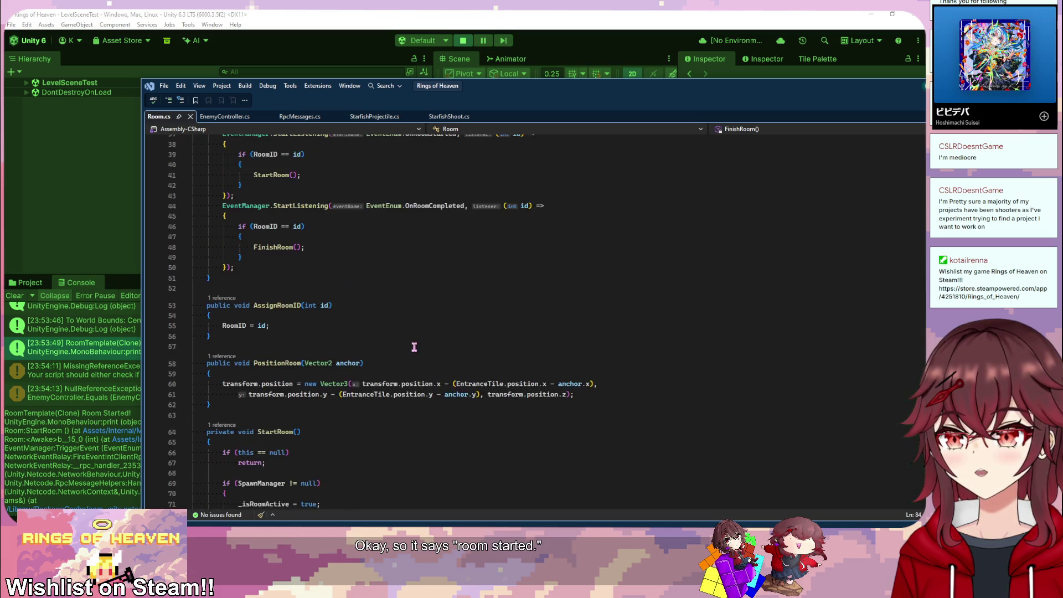
Step: Jump to Room.cs line 48 calling FinishRoom and select the OnRoomCompleted event name
scroll(415, 347, "down", 4)
left_click(110, 370)
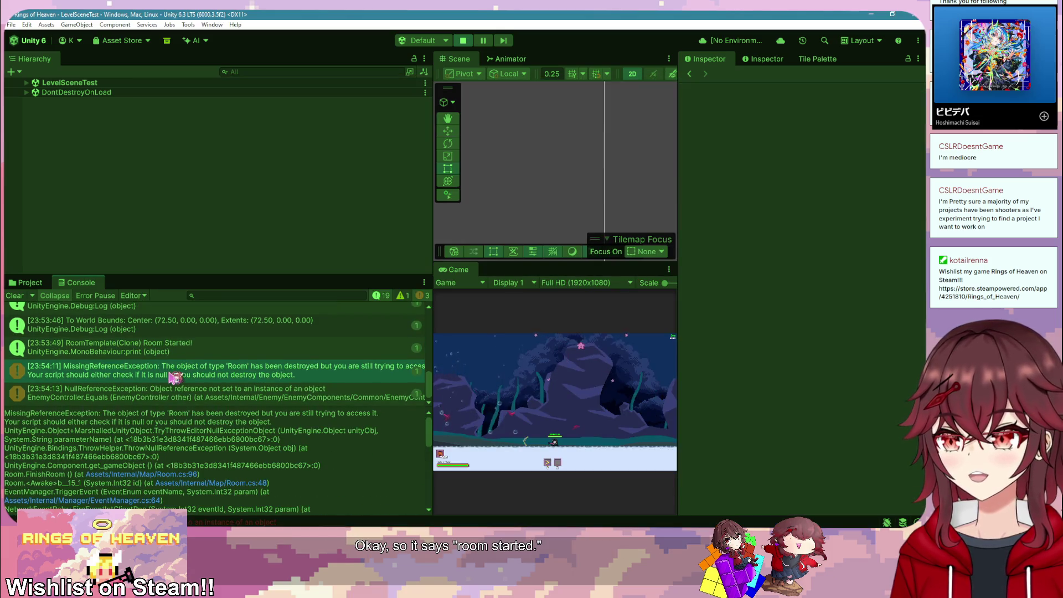
left_click(220, 483)
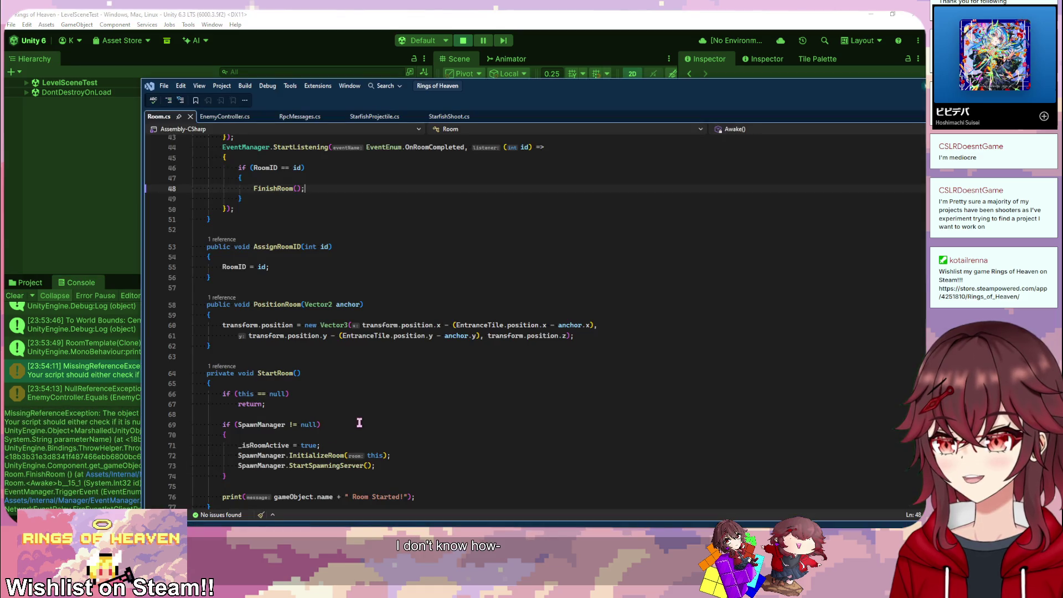
scroll(420, 376, "up", 3)
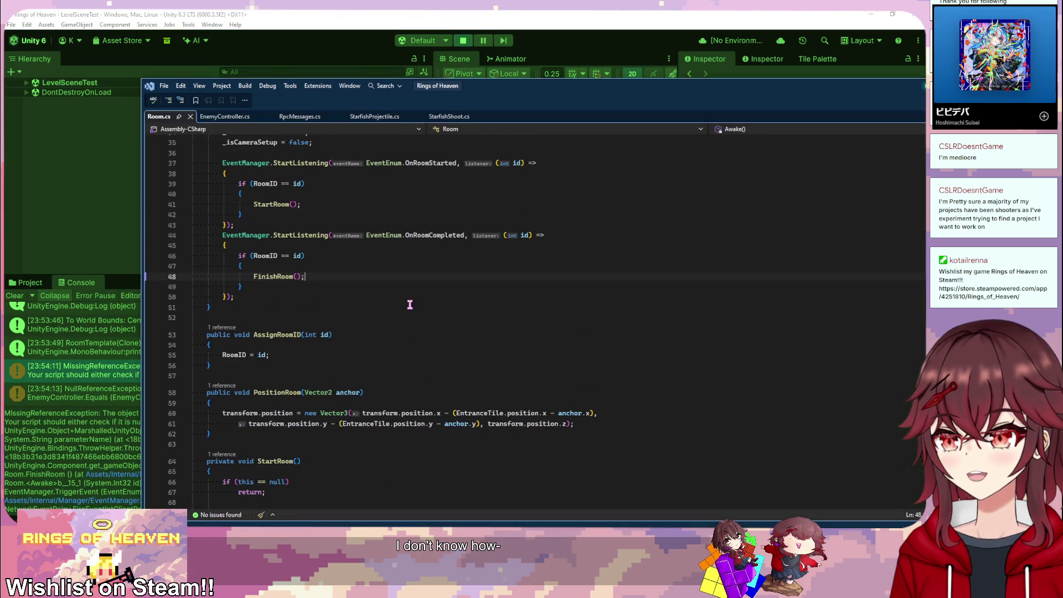
scroll(422, 303, "up", 1)
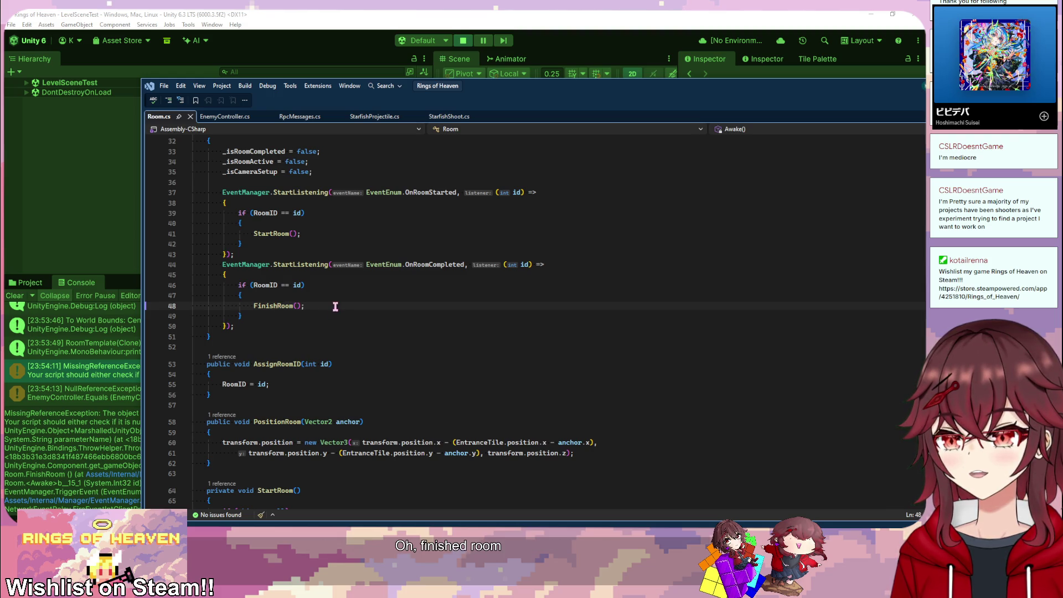
double_click(424, 264)
scroll(440, 293, "down", 20)
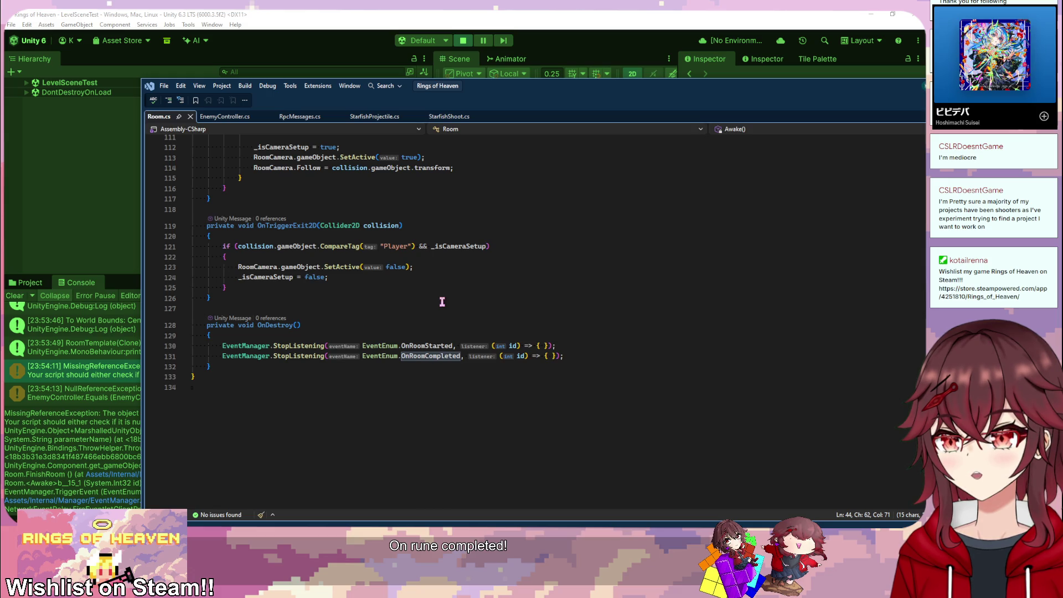
Step: Review Room.cs's OnDestroy method, then return to the Unity editor
scroll(442, 302, "up", 5)
scroll(442, 302, "down", 4)
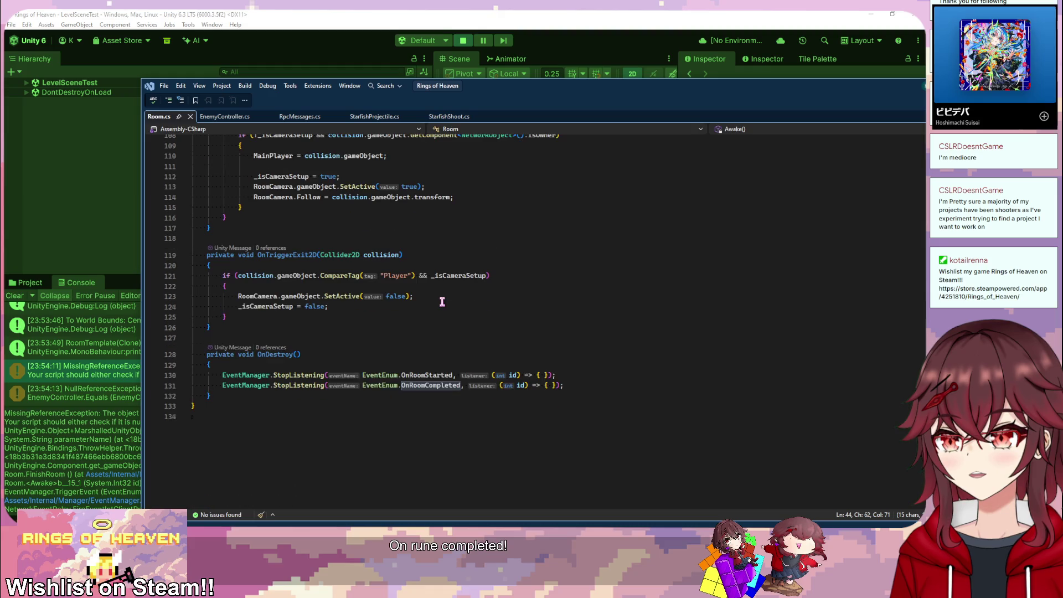
left_click_drag(226, 385, 577, 381)
left_click(534, 354)
scroll(410, 356, "up", 17)
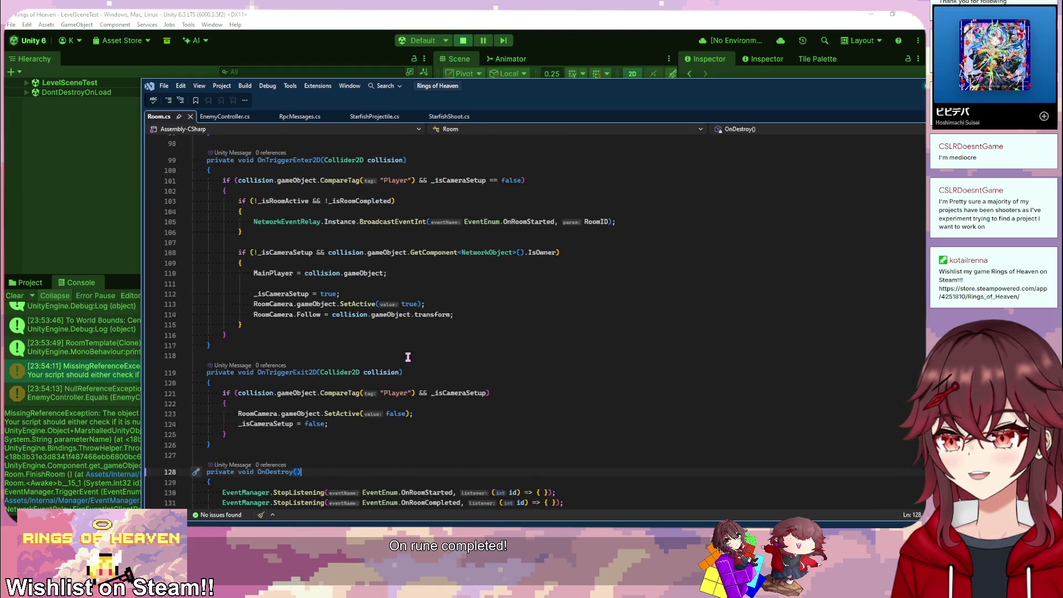
scroll(411, 356, "up", 13)
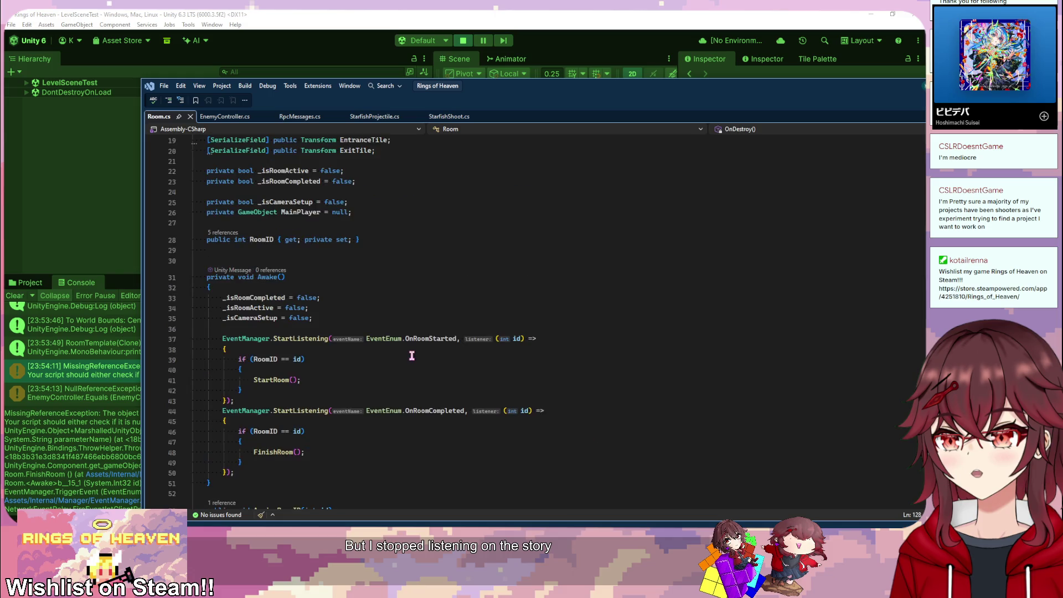
scroll(419, 361, "down", 3)
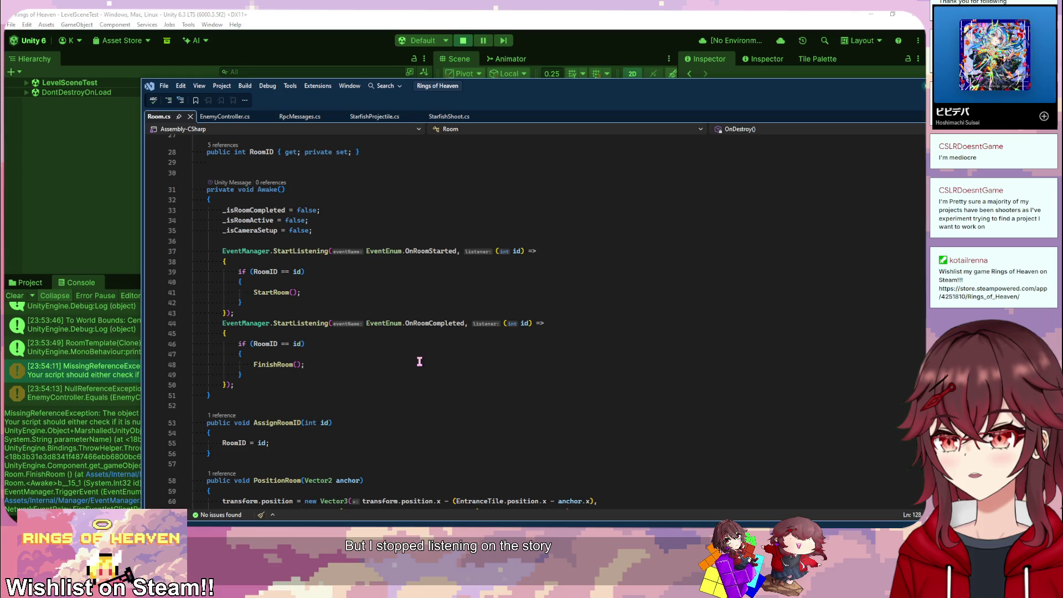
scroll(419, 361, "down", 9)
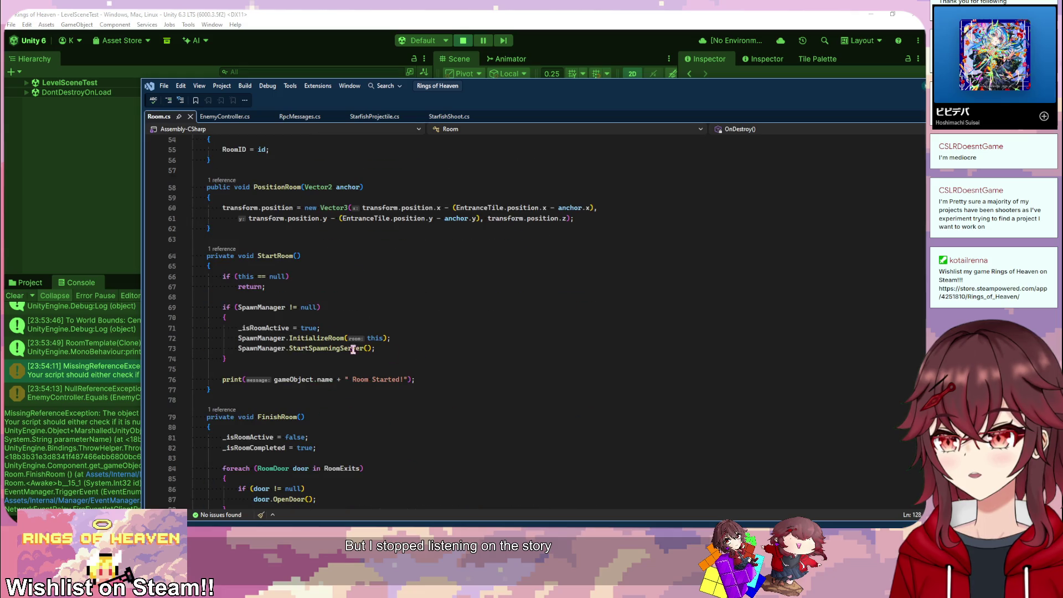
left_click(109, 380)
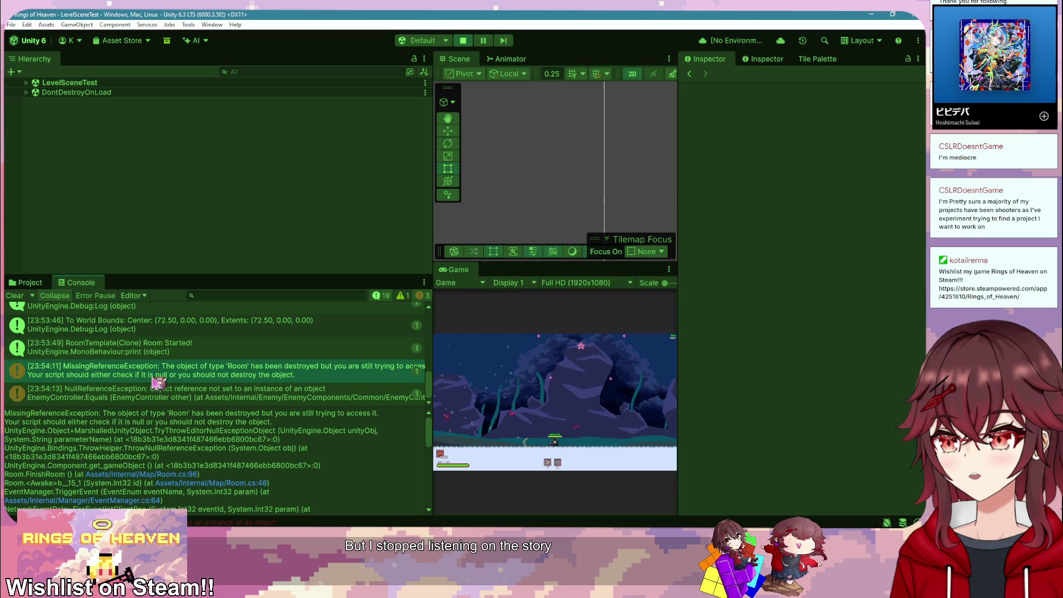
key("alt+Tab")
left_click(83, 371)
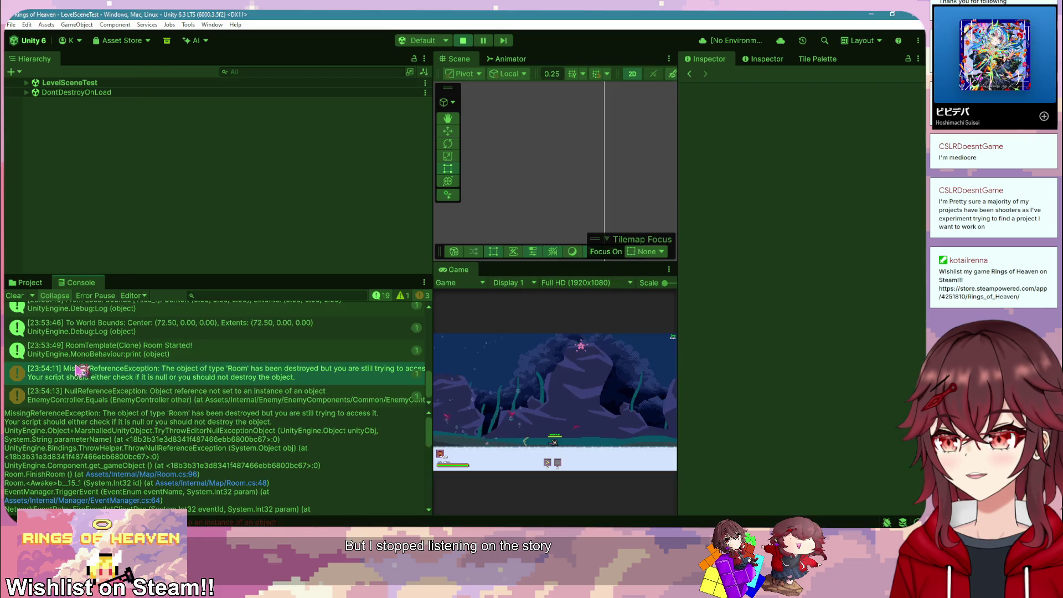
left_click(176, 475)
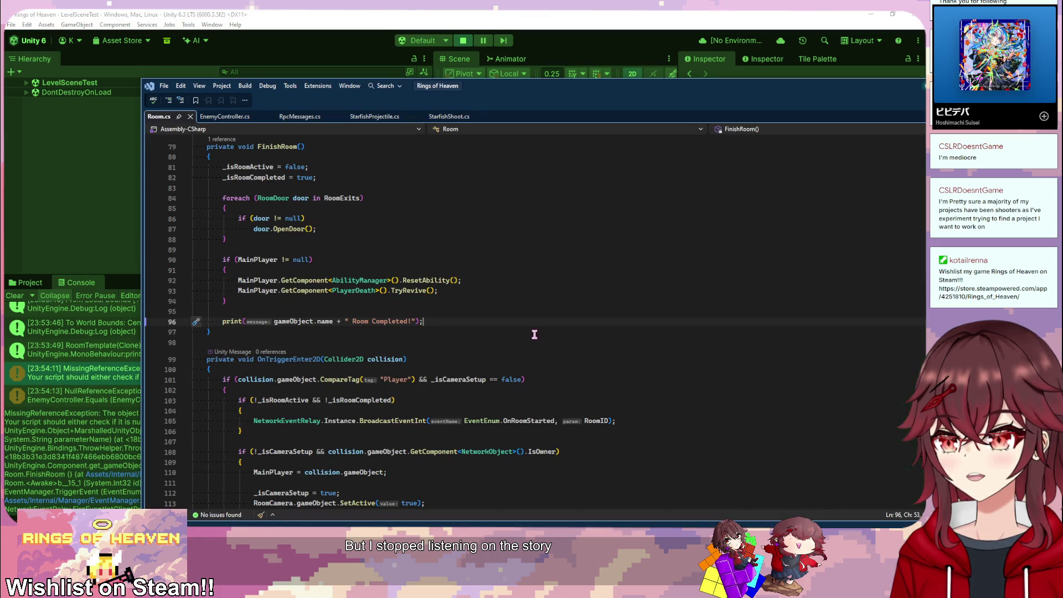
scroll(534, 334, "up", 2)
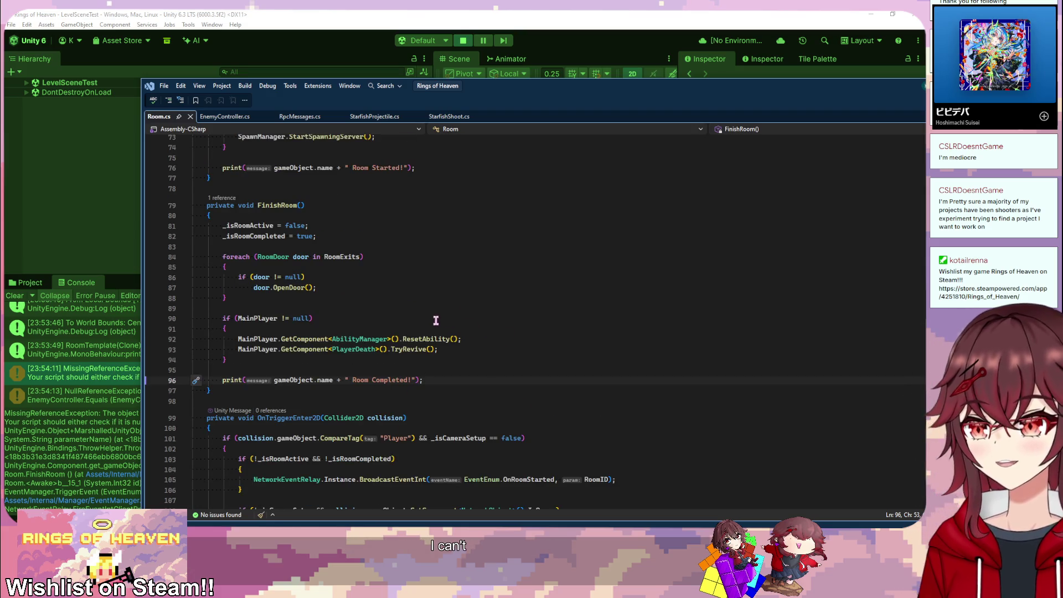
scroll(429, 318, "up", 4)
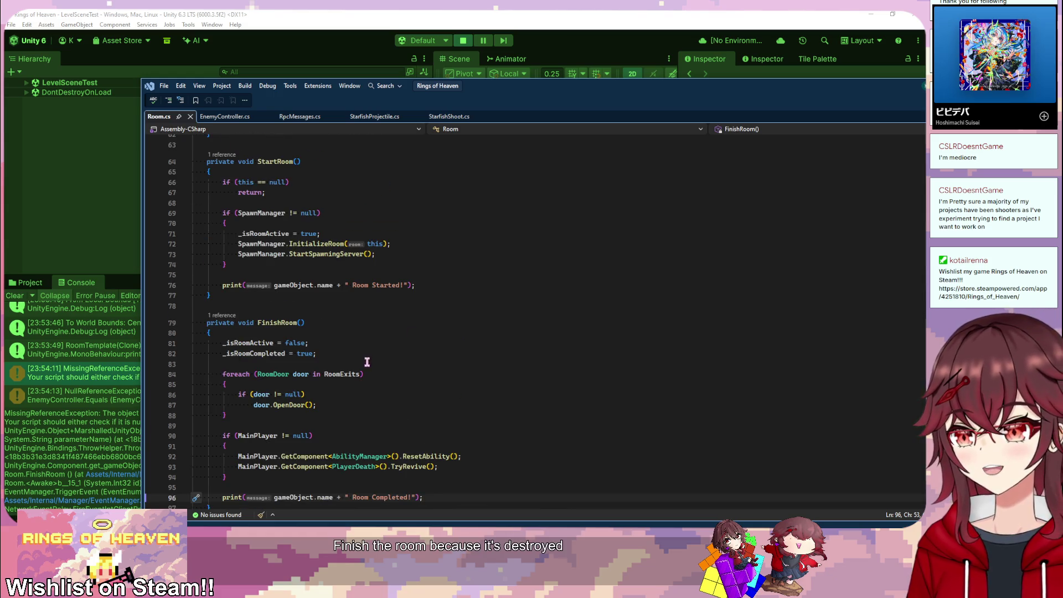
scroll(365, 360, "down", 7)
scroll(461, 337, "down", 4)
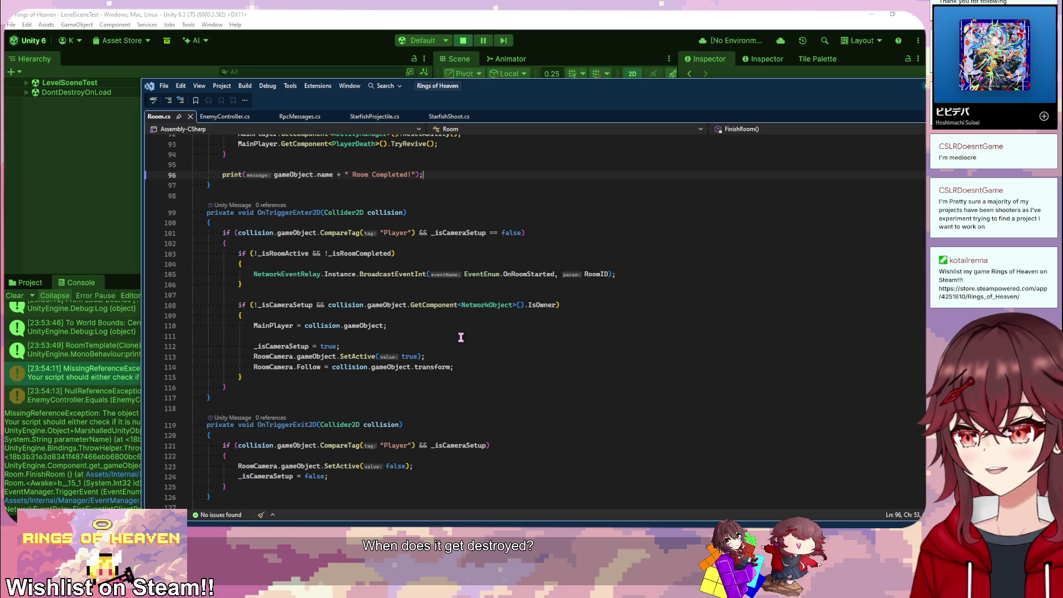
scroll(461, 338, "down", 1)
scroll(461, 338, "down", 2)
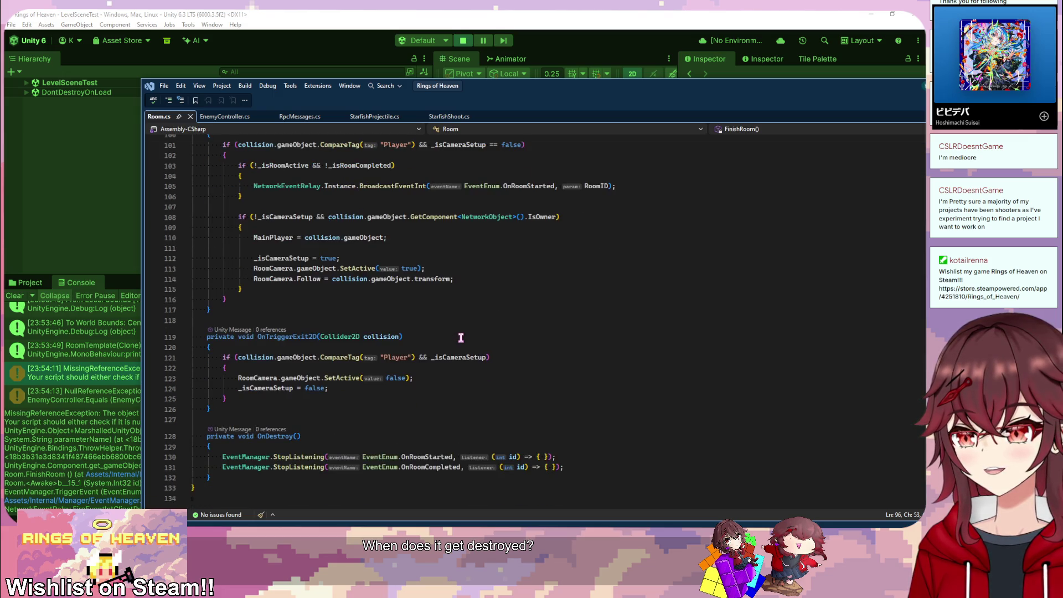
left_click_drag(243, 356, 348, 403)
left_click(348, 404)
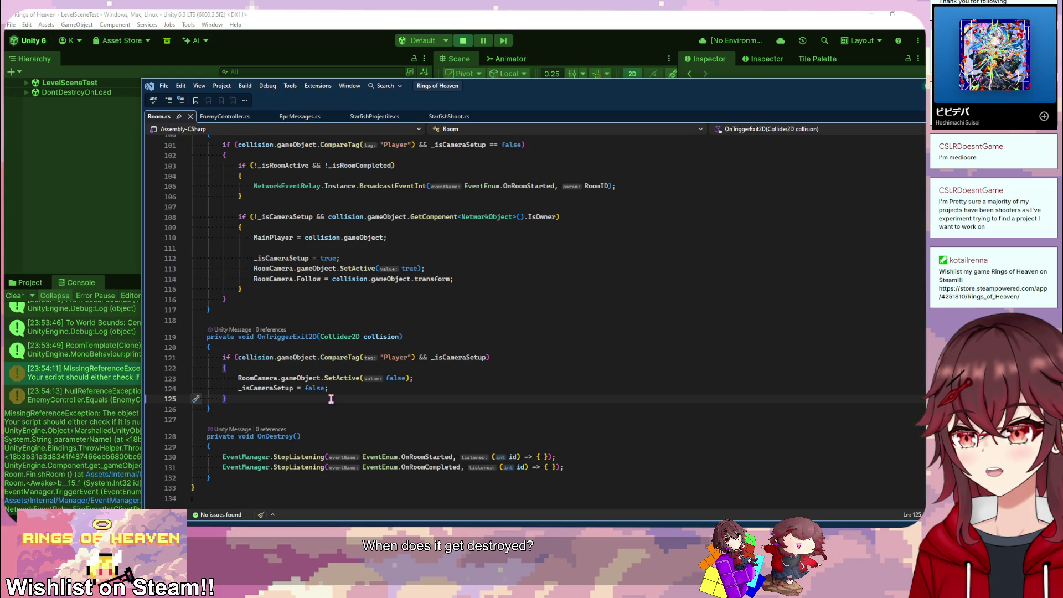
scroll(331, 399, "up", 12)
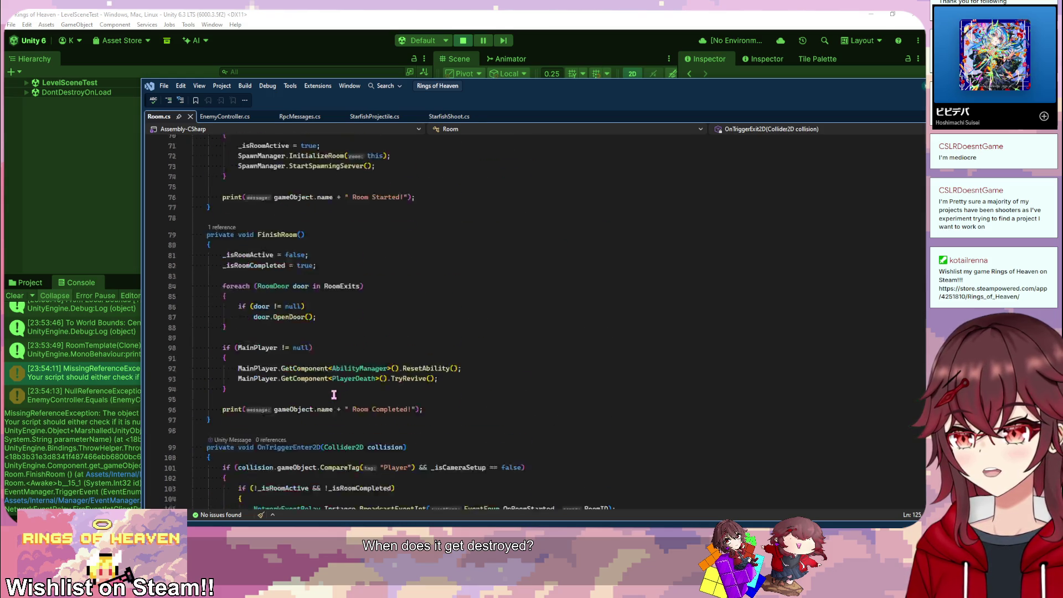
scroll(333, 395, "up", 7)
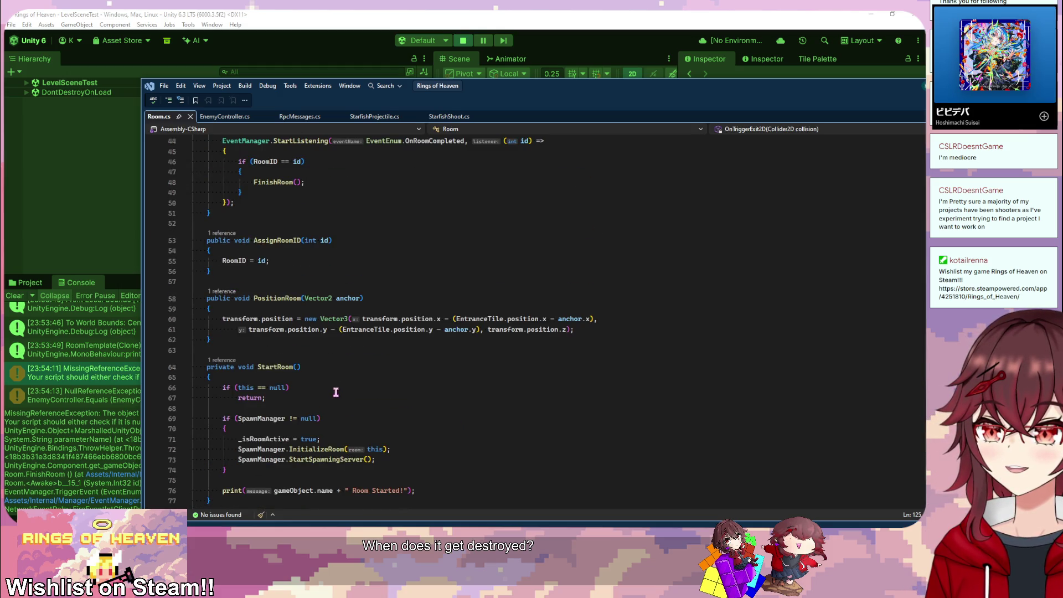
key("alt+Tab")
Step: Scroll the stack trace and open EnemySpawnManager.cs at line 69 in UpdateEnemyCheck
scroll(259, 474, "down", 5)
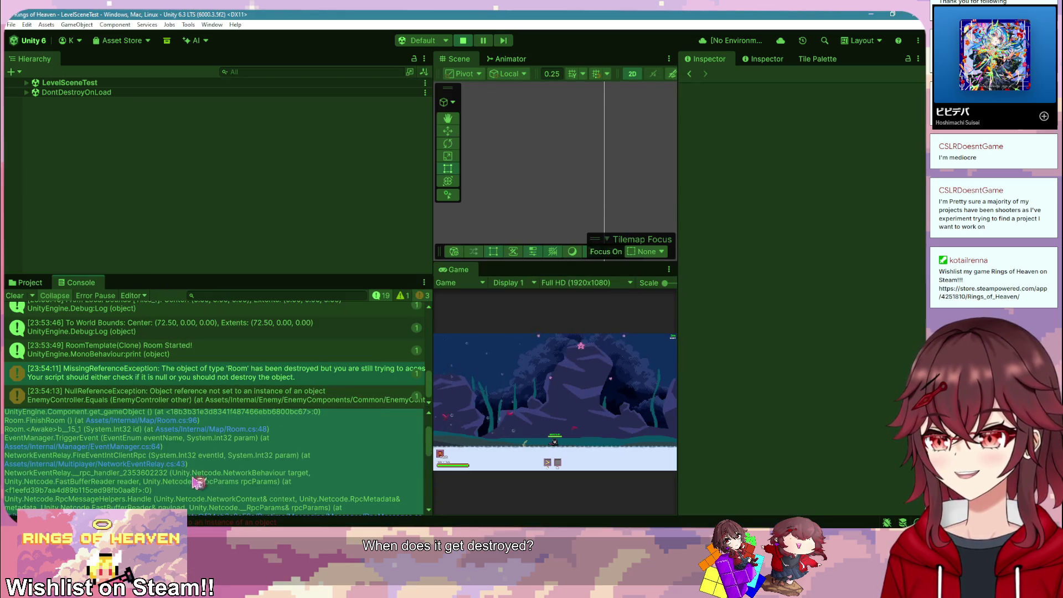
scroll(259, 474, "down", 2)
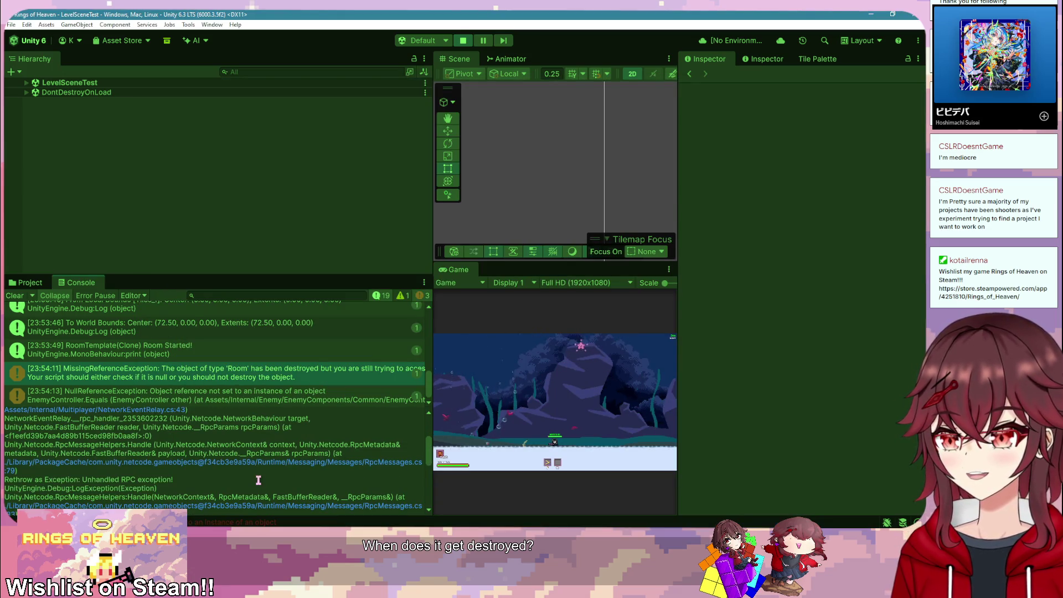
scroll(258, 480, "down", 2)
scroll(206, 463, "down", 5)
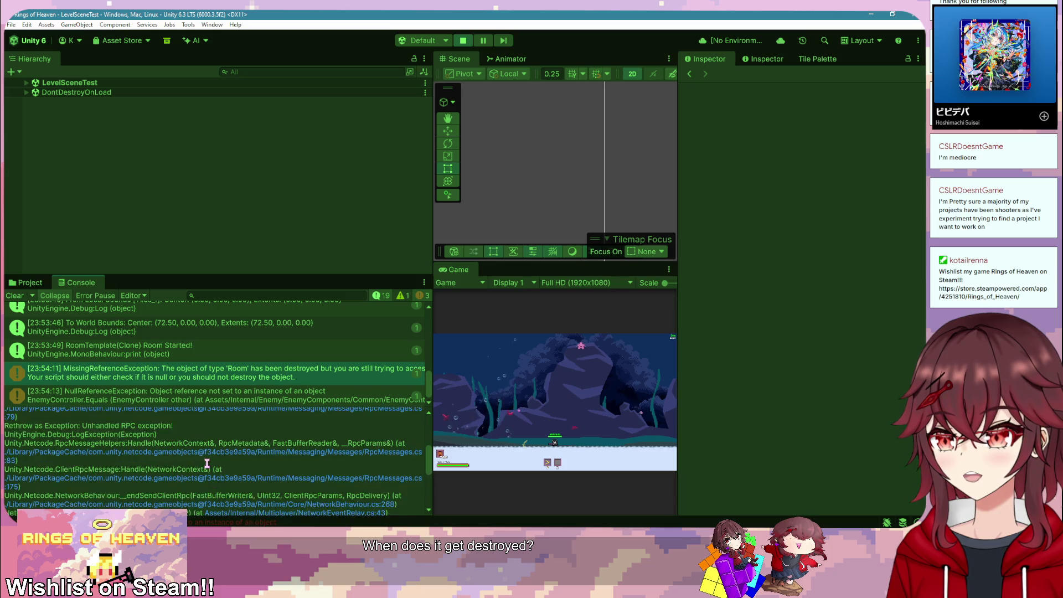
scroll(206, 463, "down", 6)
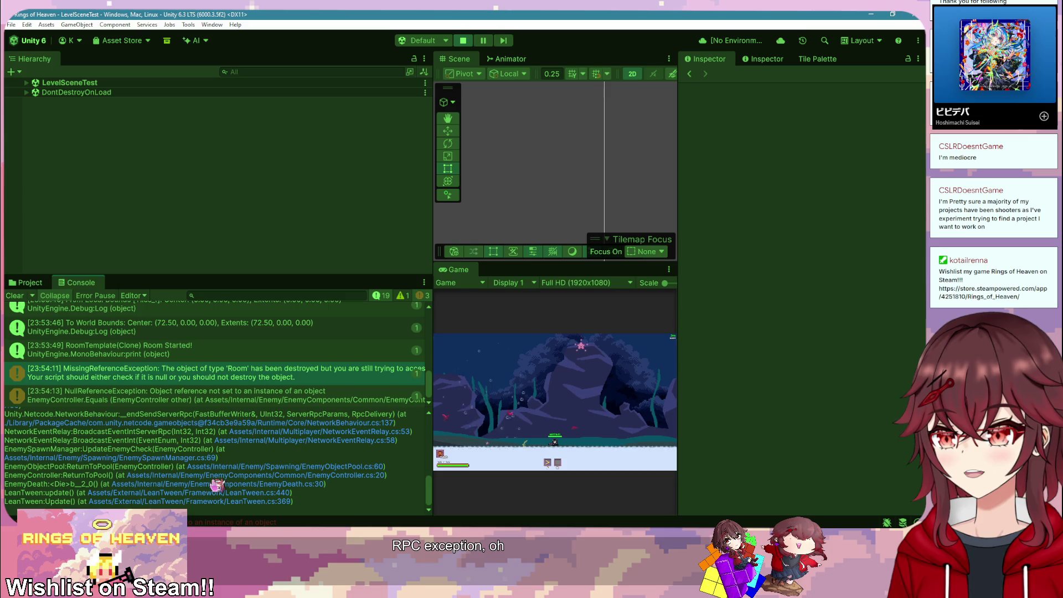
scroll(216, 485, "up", 1)
scroll(211, 480, "up", 1)
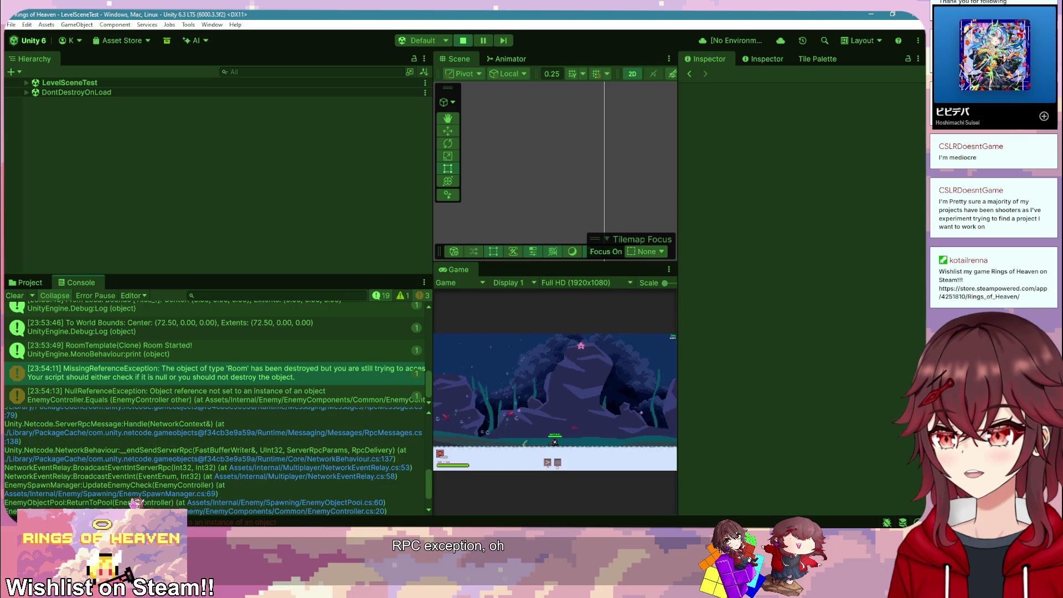
left_click(136, 494)
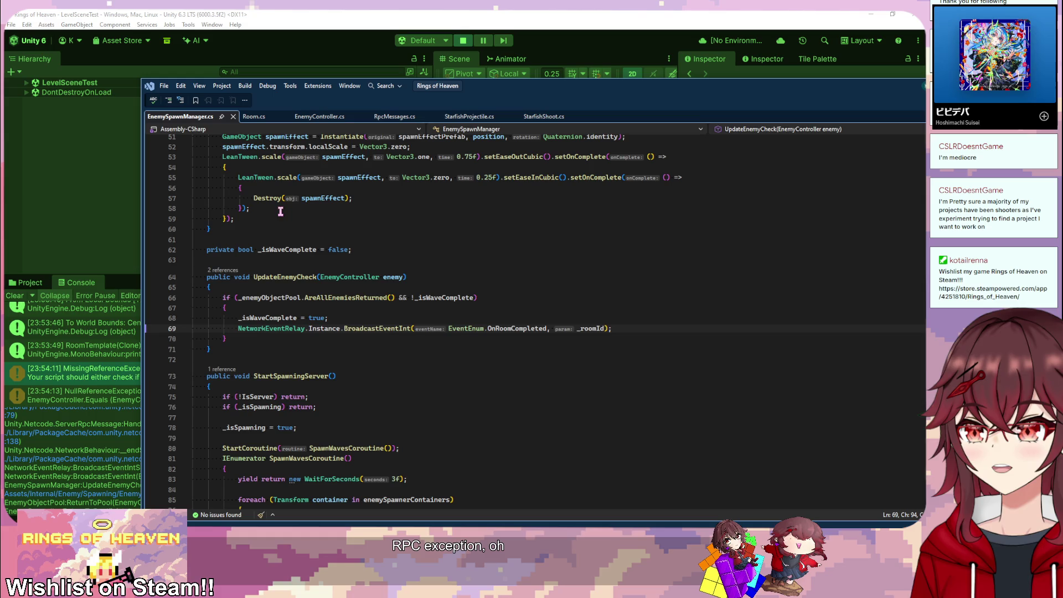
Step: Check ReturnToPool in EnemyController's Pooling region, then go back through EnemySpawnManager.cs to Unity
left_click(322, 116)
scroll(449, 316, "up", 2)
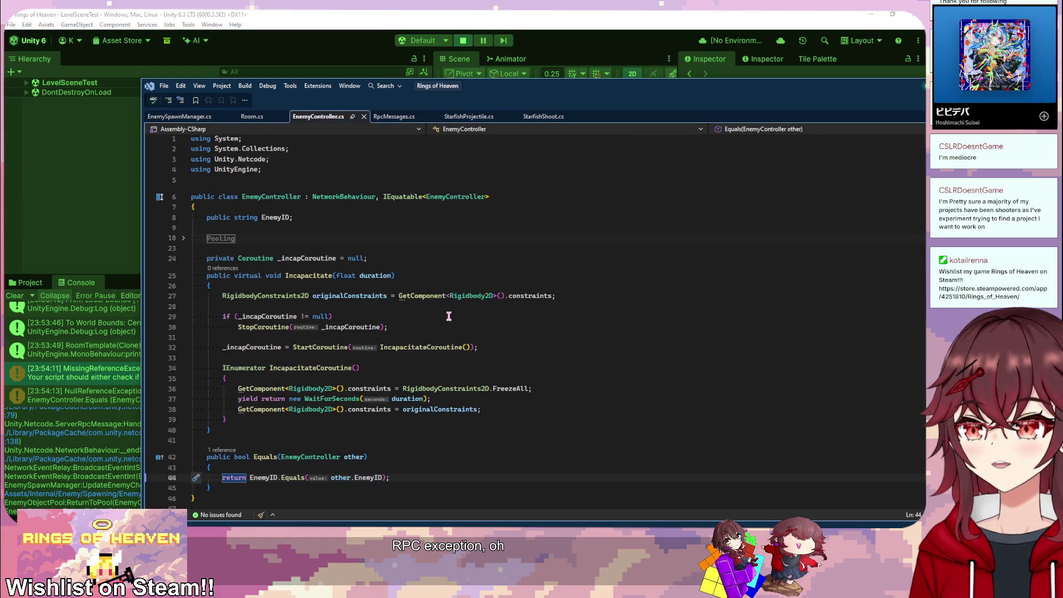
left_click(183, 238)
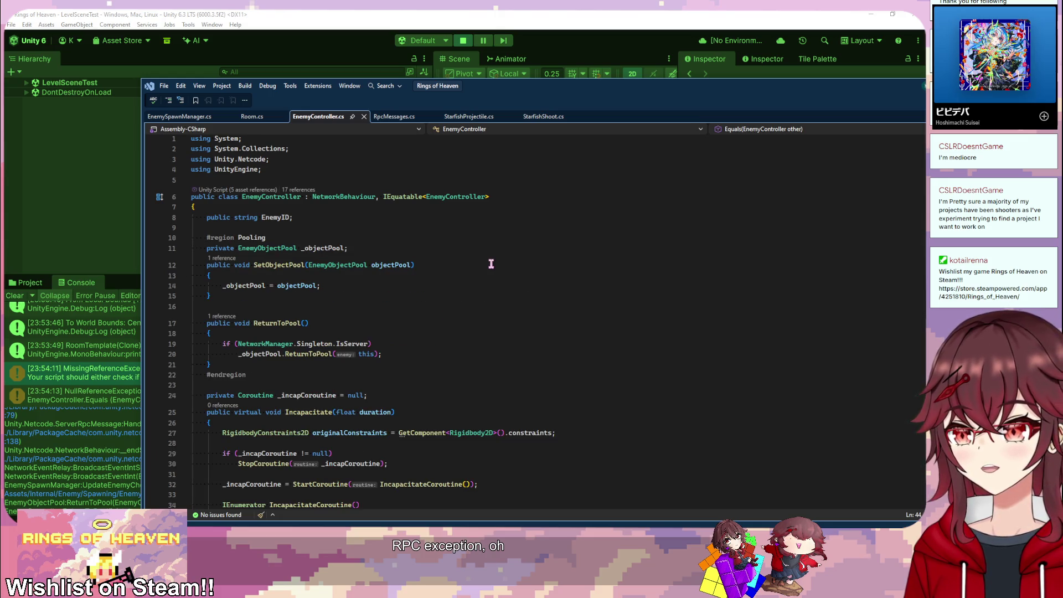
scroll(491, 264, "down", 3)
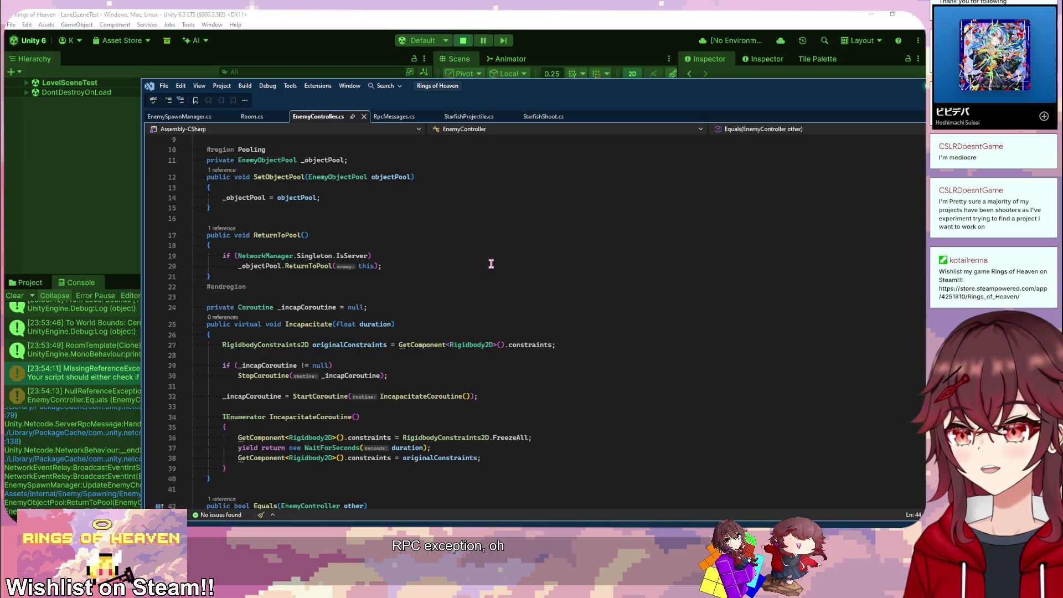
left_click(187, 117)
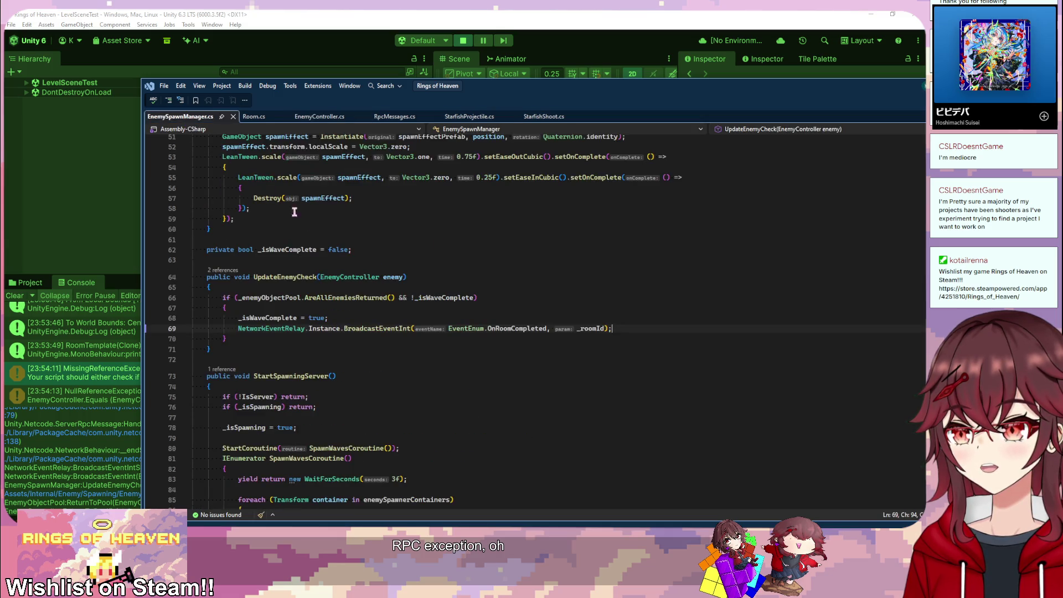
left_click(118, 179)
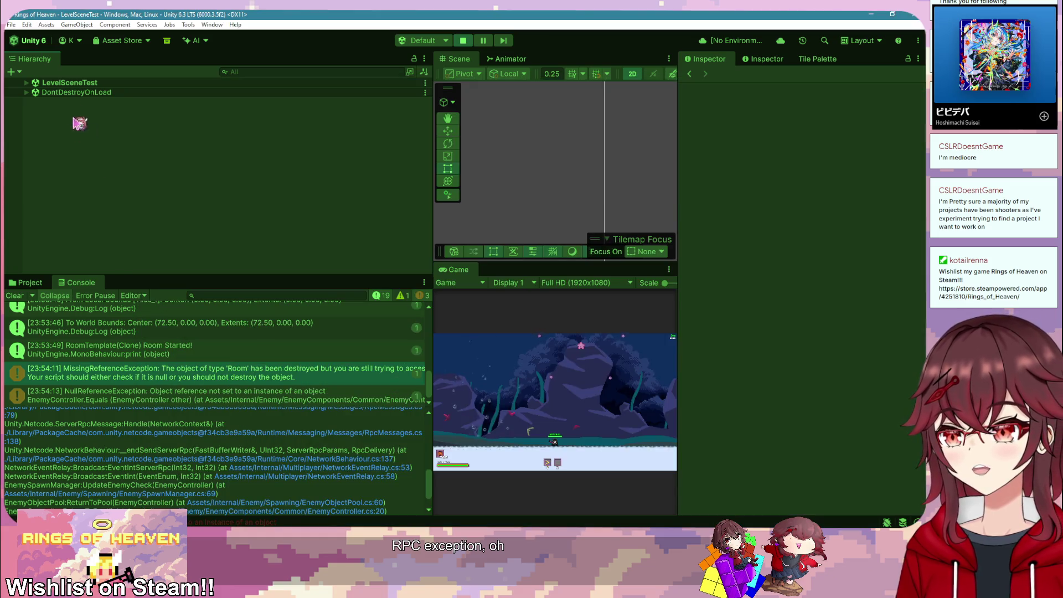
Step: Exit Play mode to the Rings of Heaven title menu and widen the Scene and Game views
left_click(463, 40)
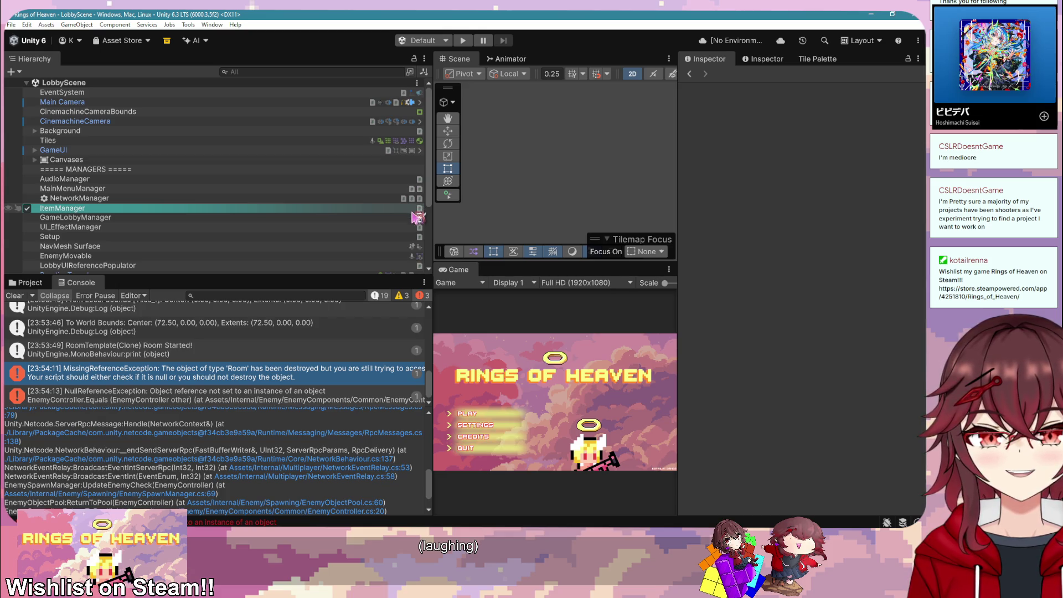
left_click_drag(432, 220, 274, 241)
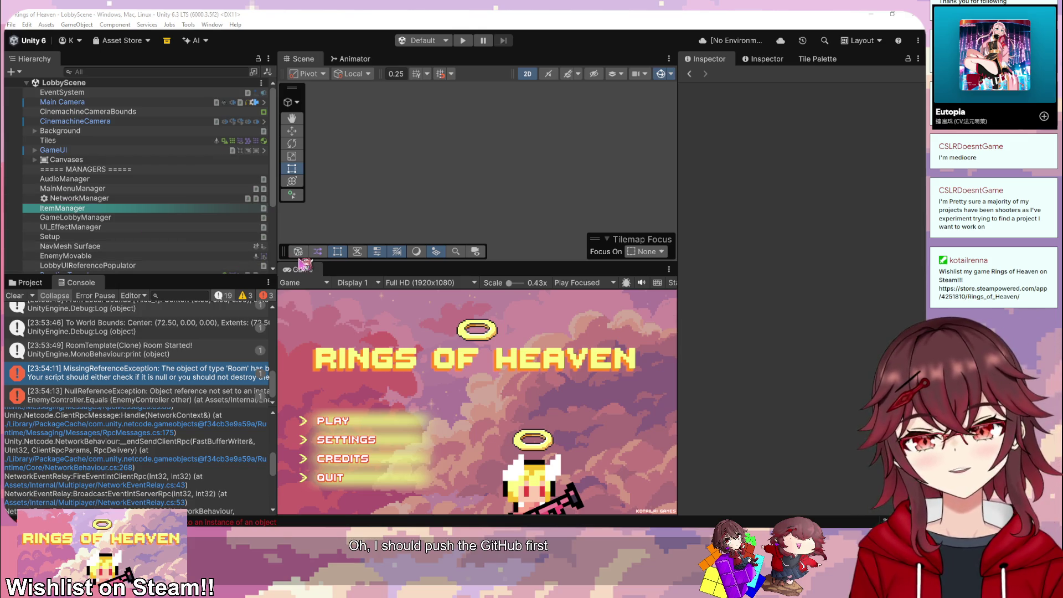
Step: In GitHub Desktop, commit all 19 files with summary 'added starfish enemy' and push with Ctrl+P
key("alt+Tab")
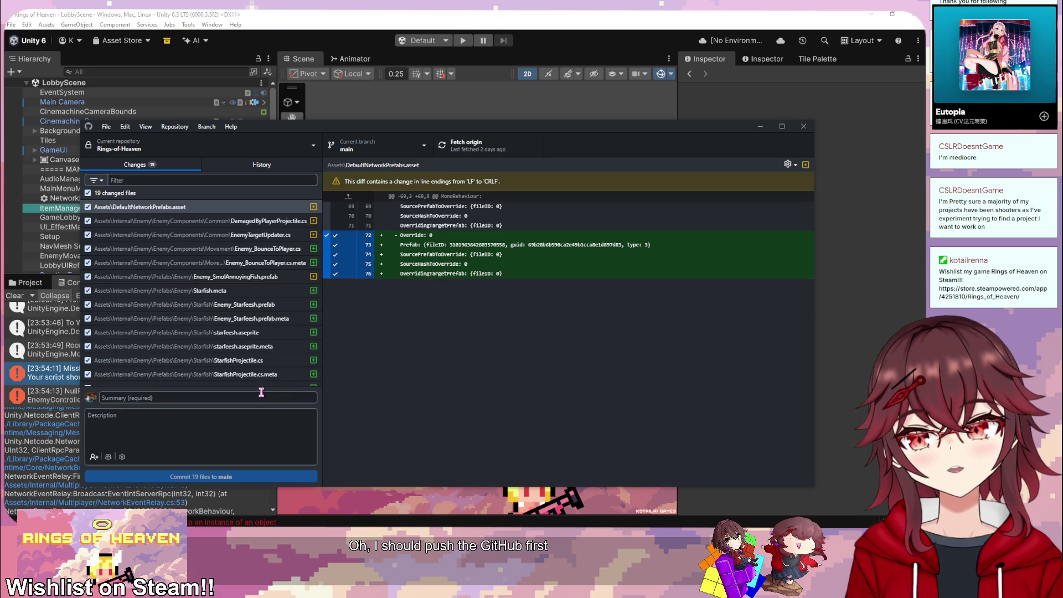
left_click(261, 394)
type("added s")
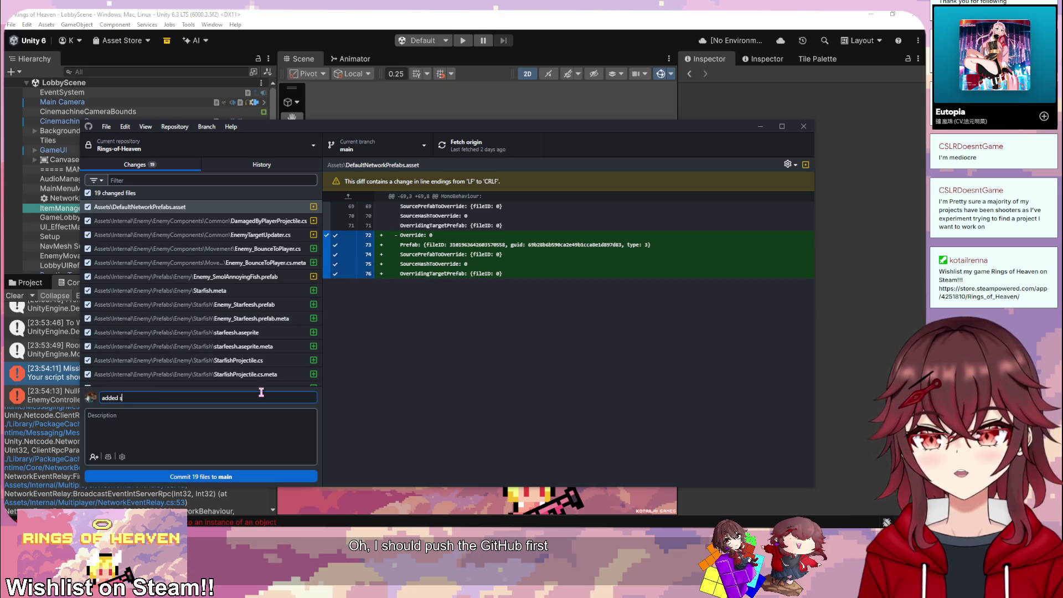
type("tarfish enemy")
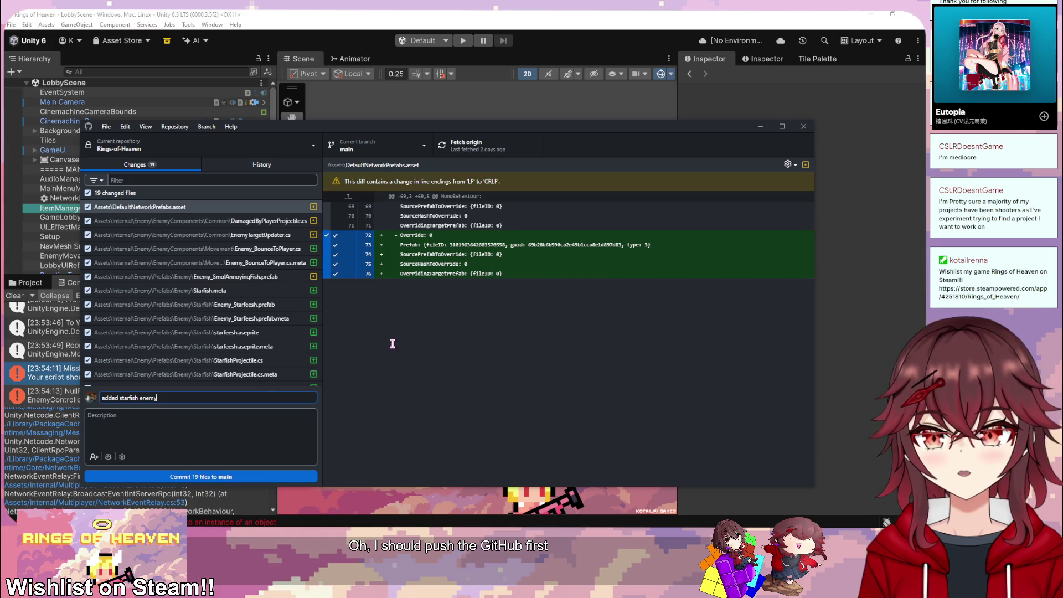
scroll(258, 354, "down", 3)
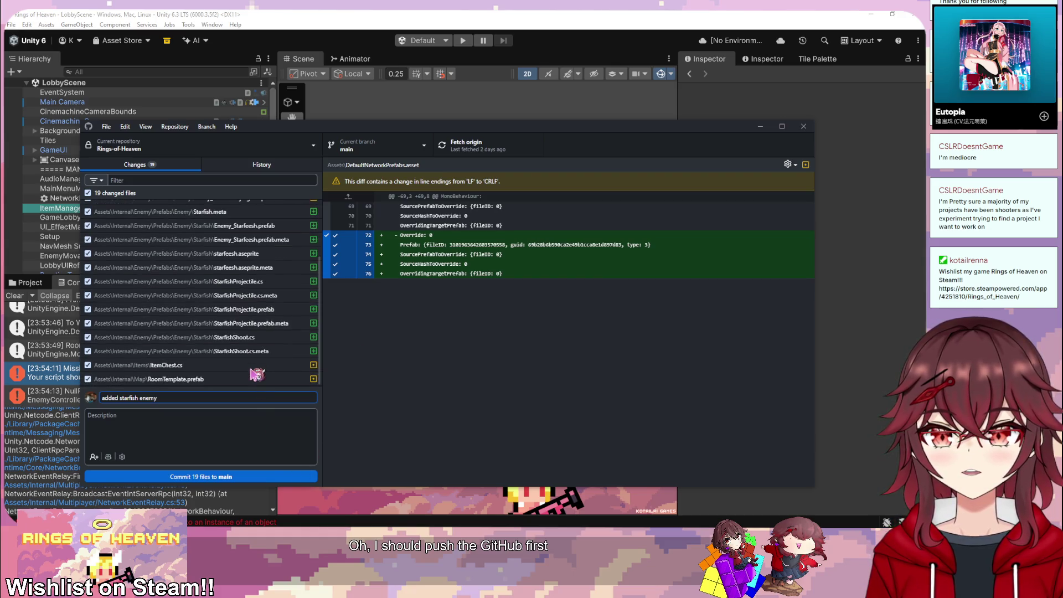
left_click(261, 477)
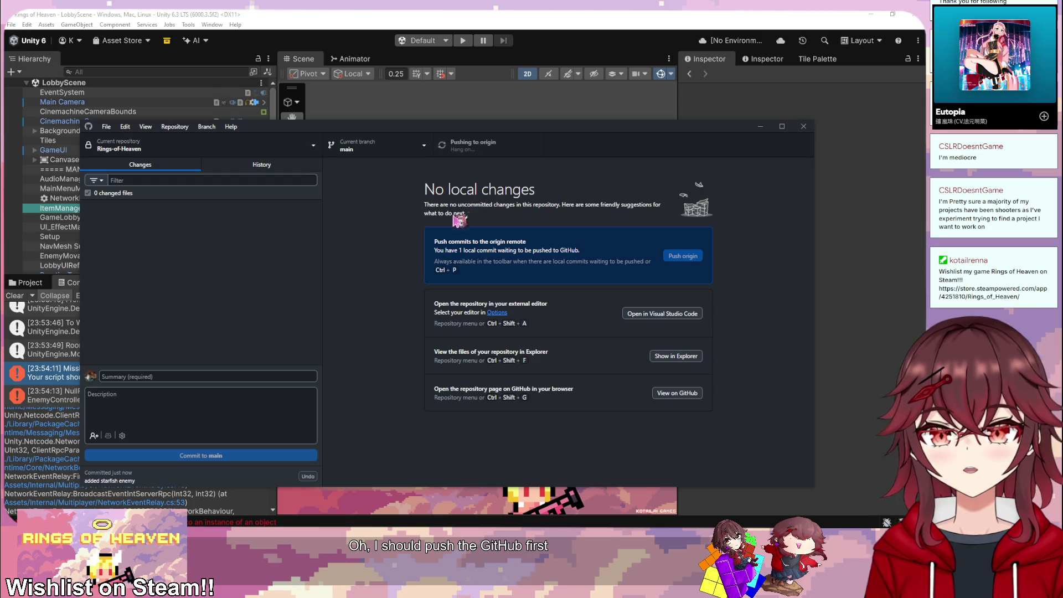
key("ctrl+p")
left_click(761, 126)
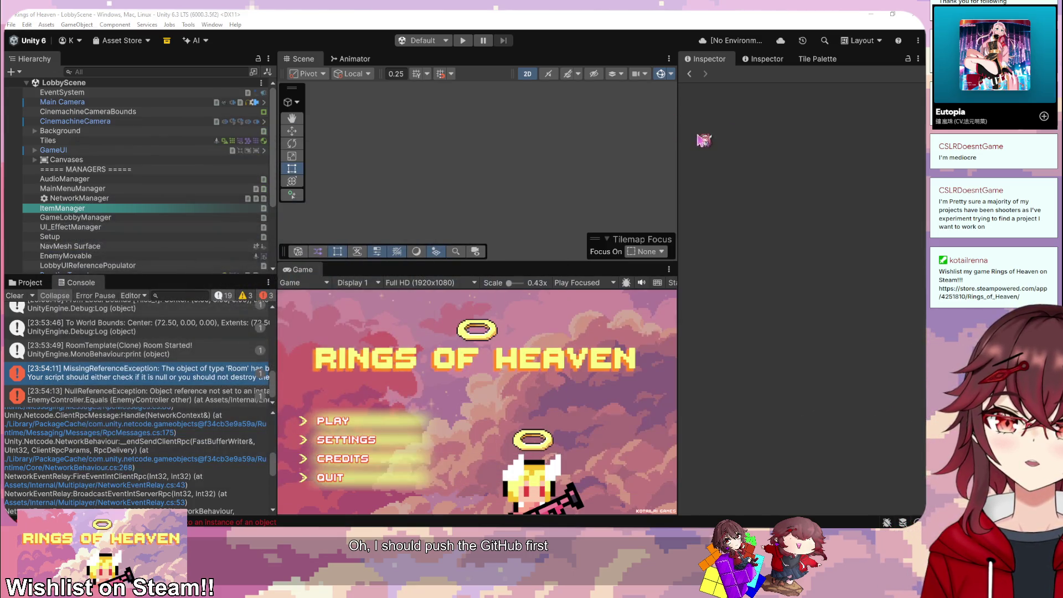